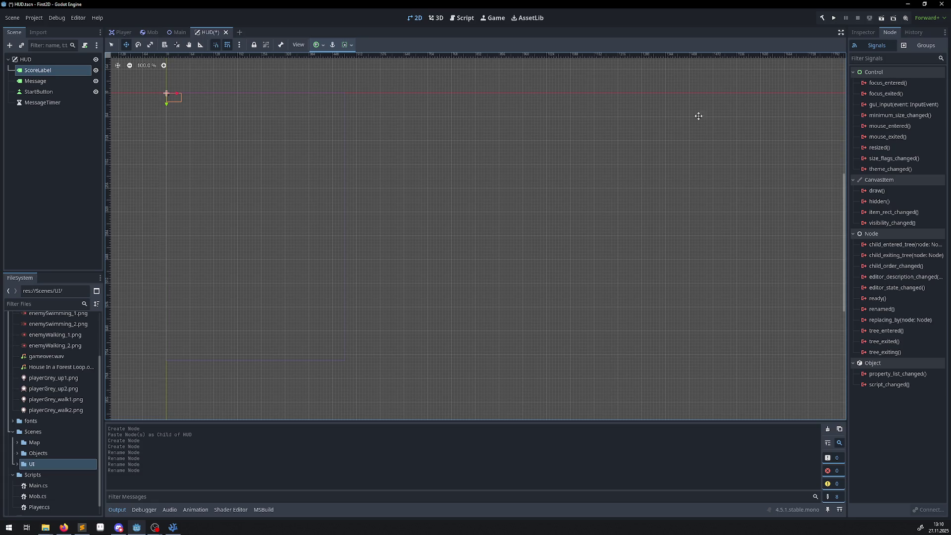
Step: Enter 2367845 as the ScoreLabel's Text in the Inspector
left_click(866, 33)
left_click(882, 105)
type("2367845")
key("Return")
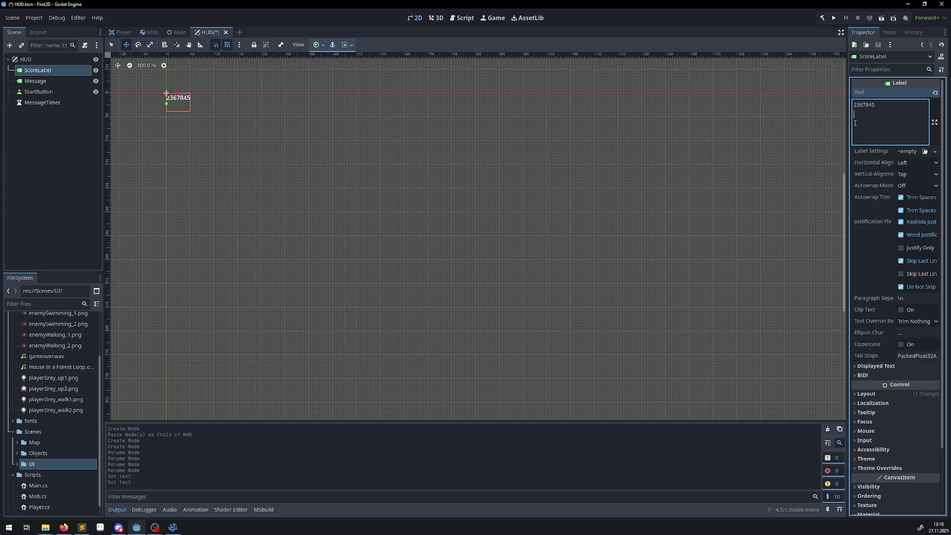
scroll(871, 176, "down", 3)
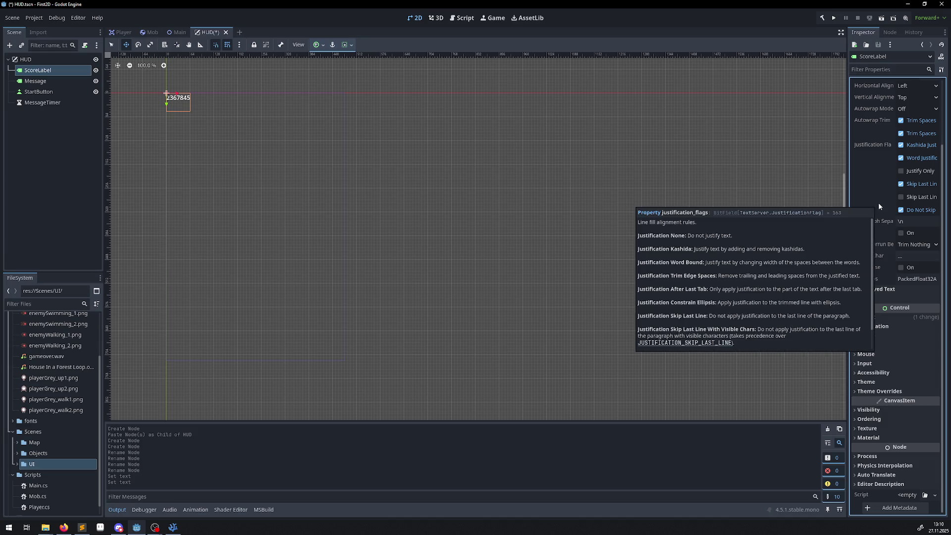
Step: Load fonts/Xolonium-Regular.ttf as the ScoreLabel's Theme Overrides font
left_click(859, 391)
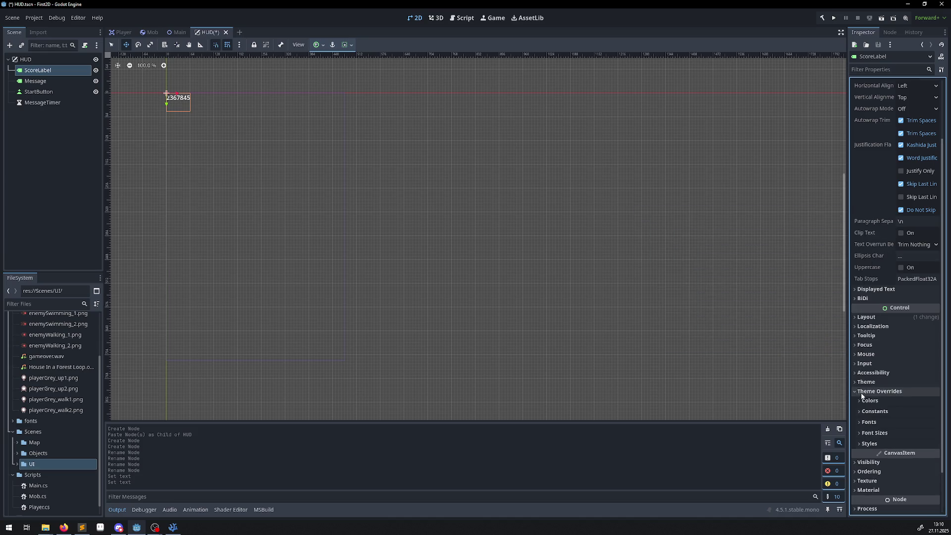
left_click(862, 423)
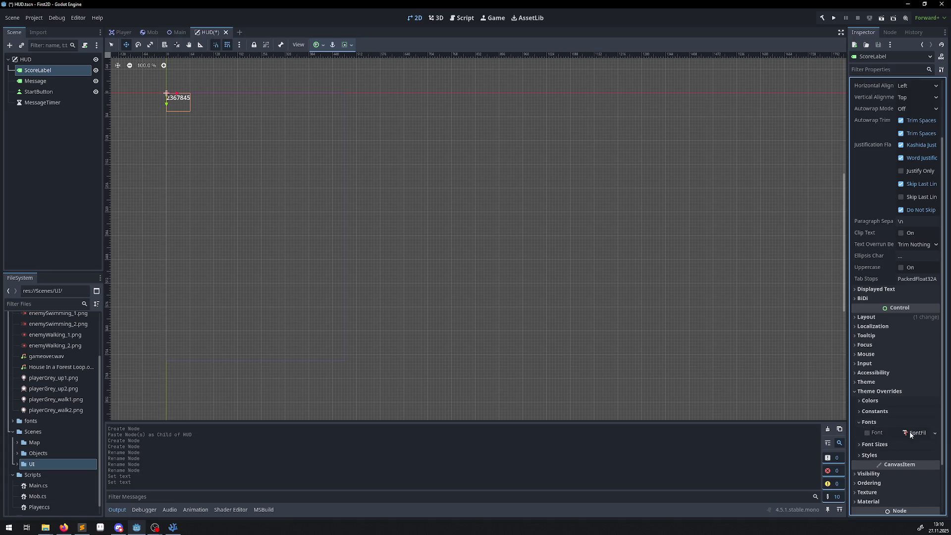
left_click(930, 433)
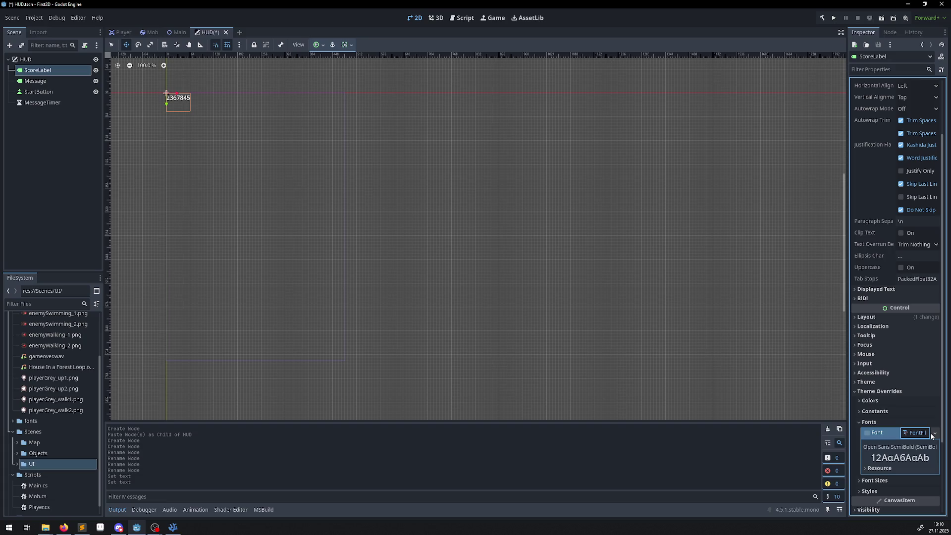
left_click(924, 434)
left_click(924, 434)
left_click(934, 434)
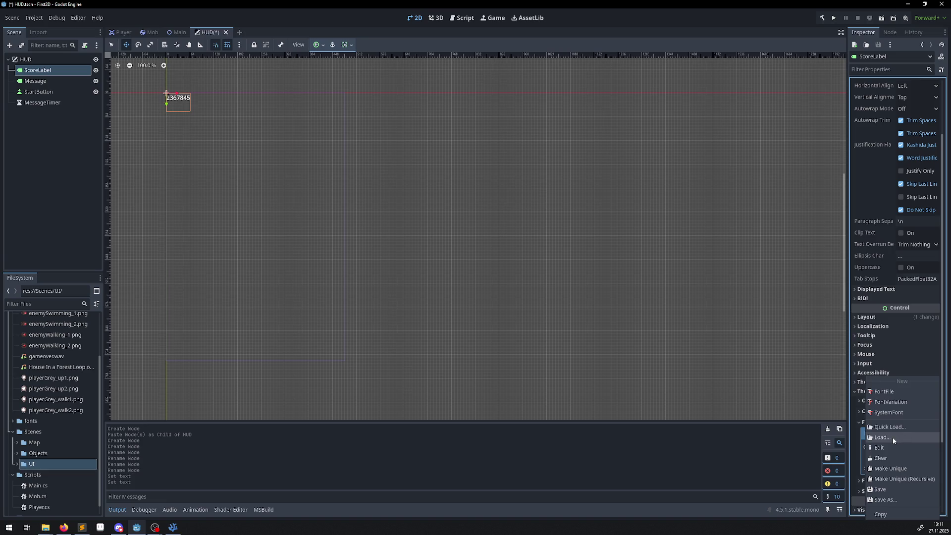
left_click(892, 438)
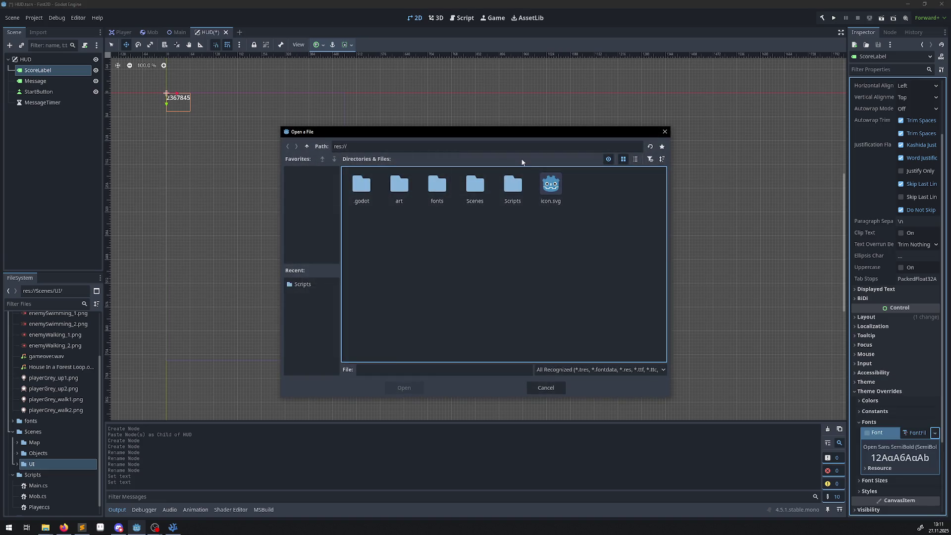
double_click(426, 201)
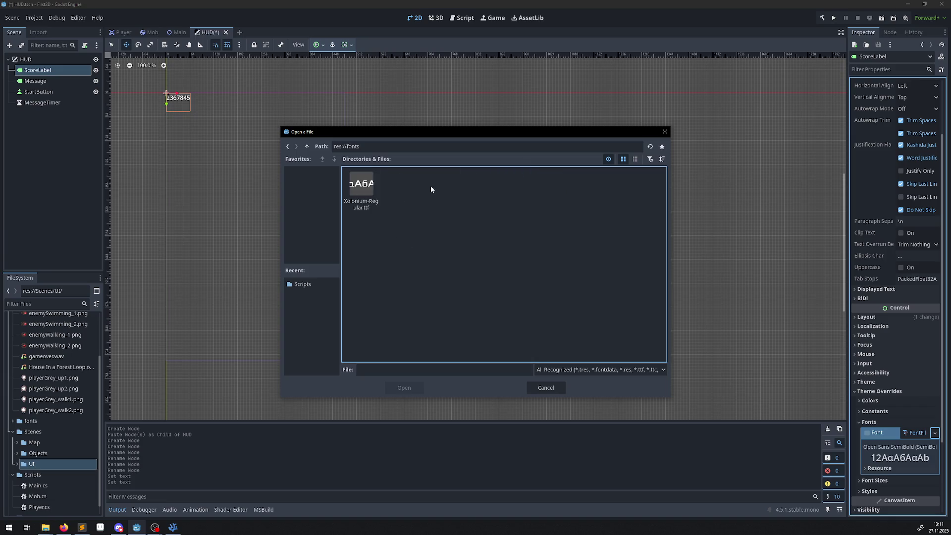
double_click(362, 186)
scroll(166, 85, "up", 5)
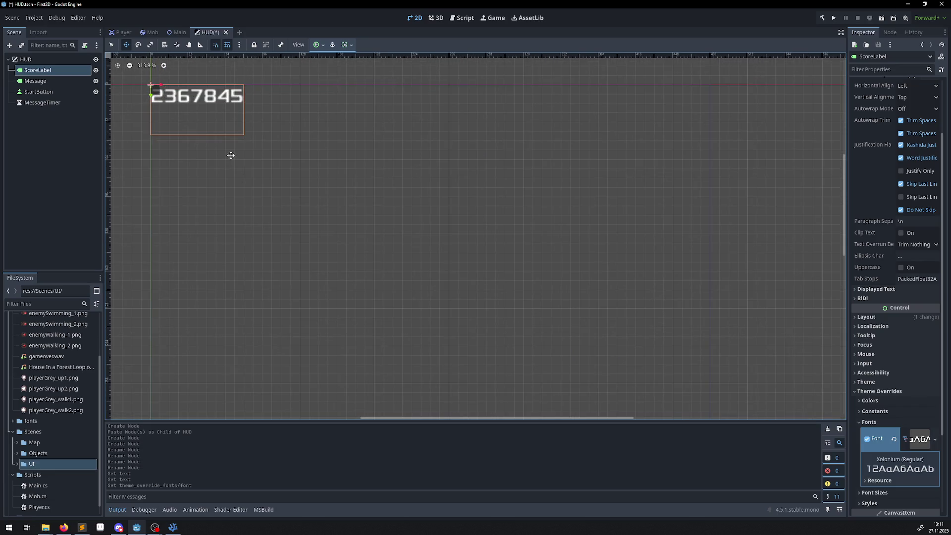
key("alt+Tab")
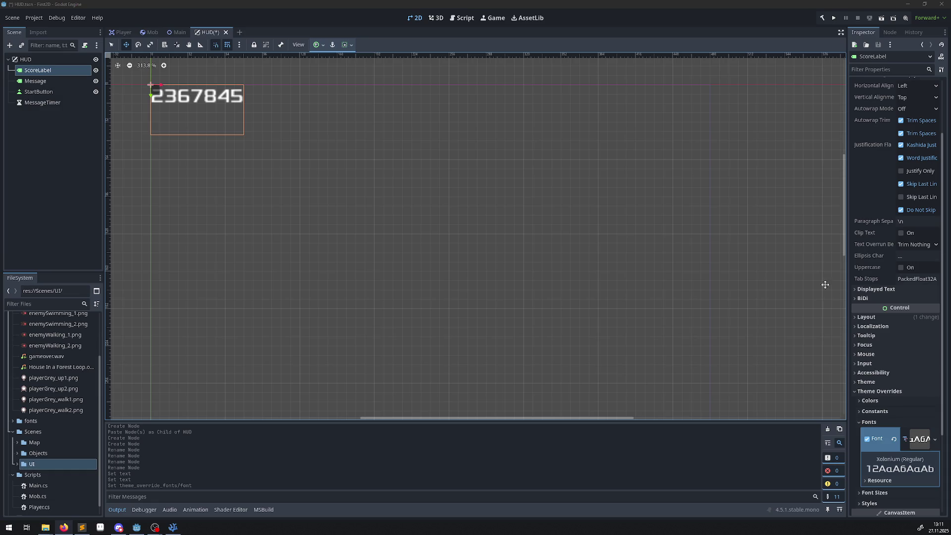
Step: Set the ScoreLabel's Theme Overrides Font Size to 64
scroll(870, 405, "down", 3)
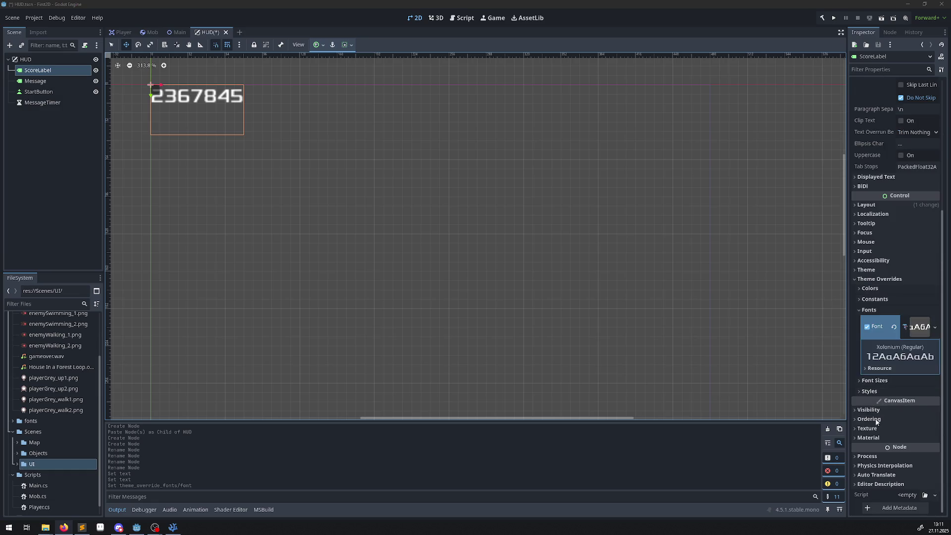
left_click(860, 380)
left_click(909, 393)
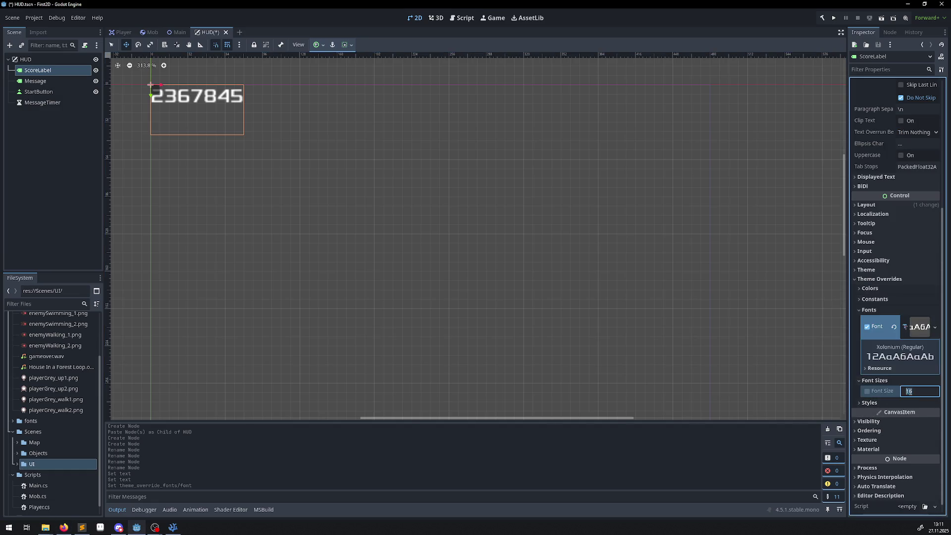
type("64")
key("Return")
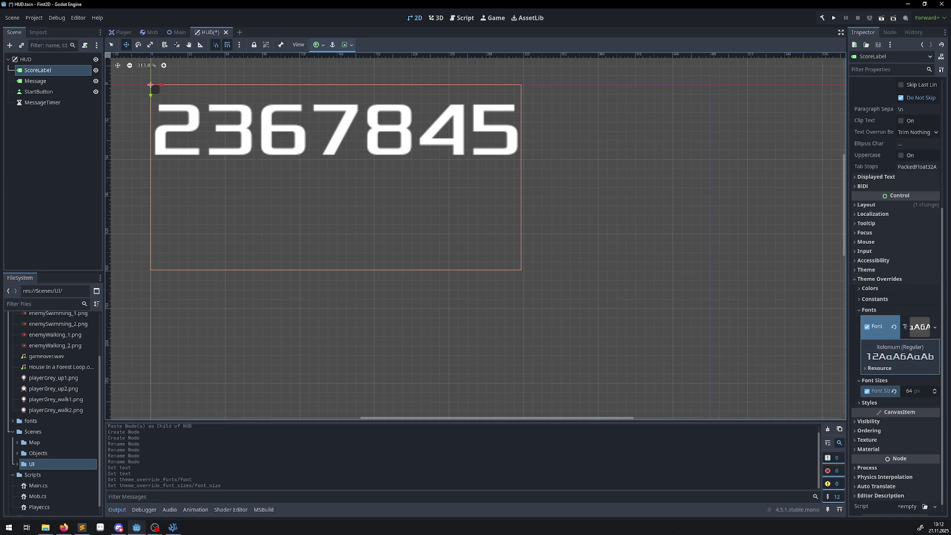
left_click(37, 92)
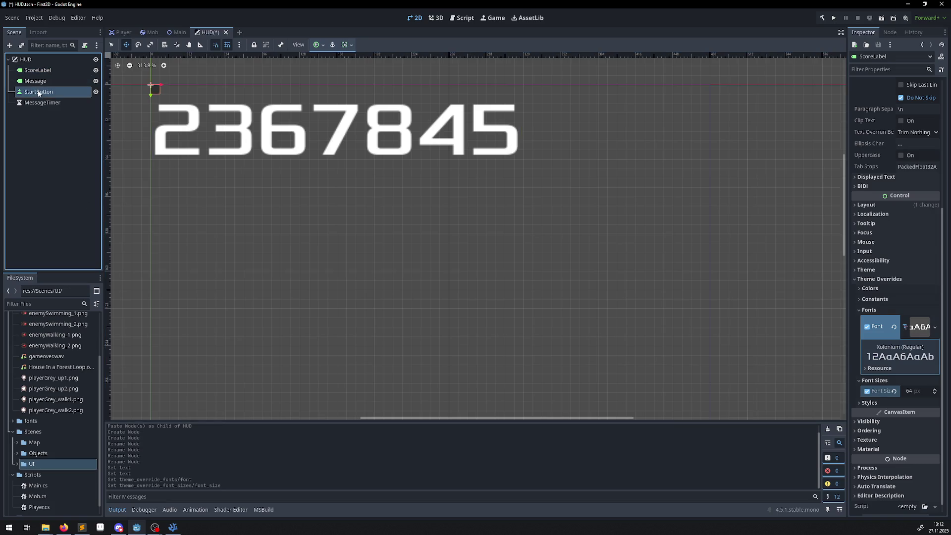
Step: With Message and StartButton both selected, set their Font Size override to 64
left_click(36, 80, "ctrl")
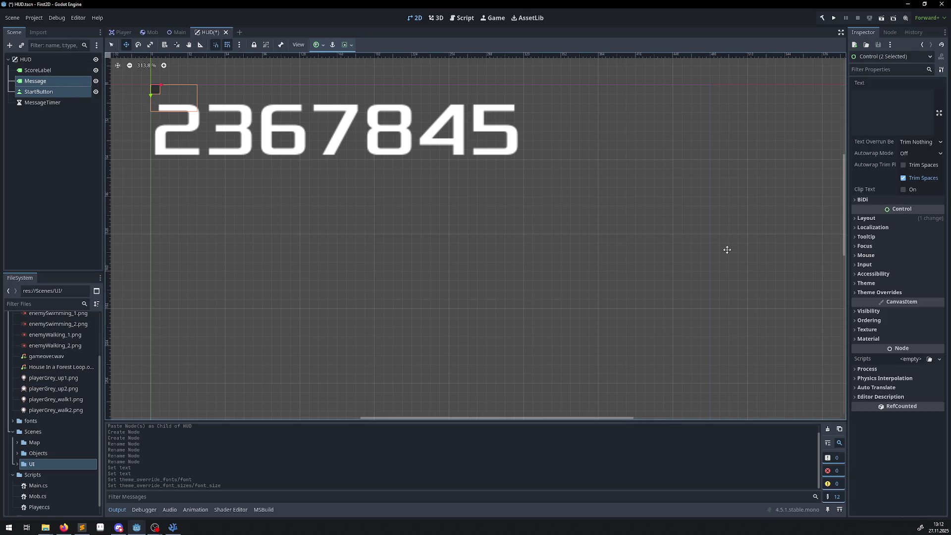
left_click(853, 292)
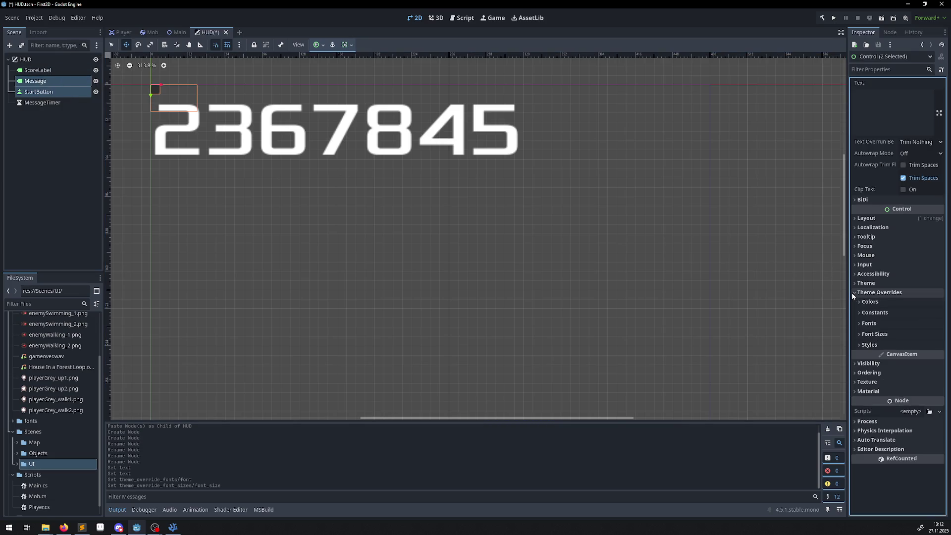
left_click(860, 334)
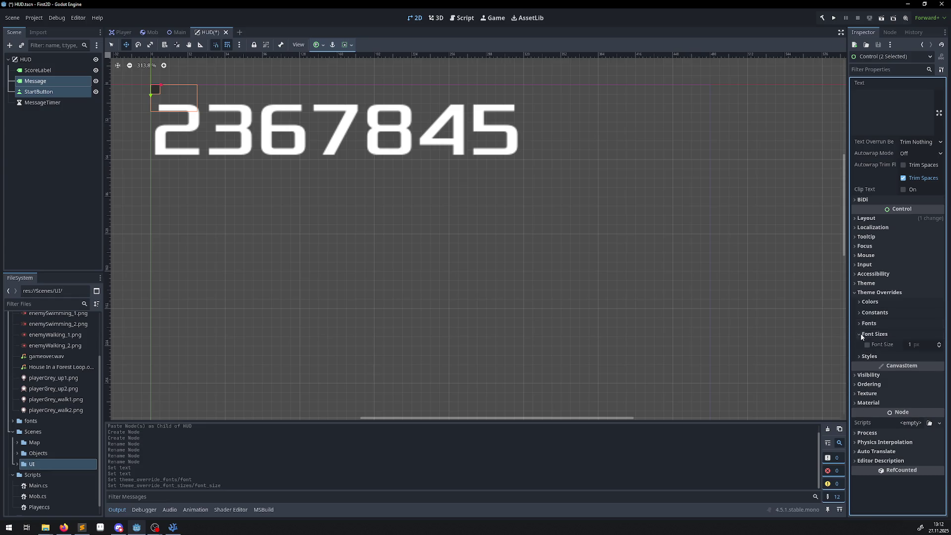
left_click(914, 344)
type("64")
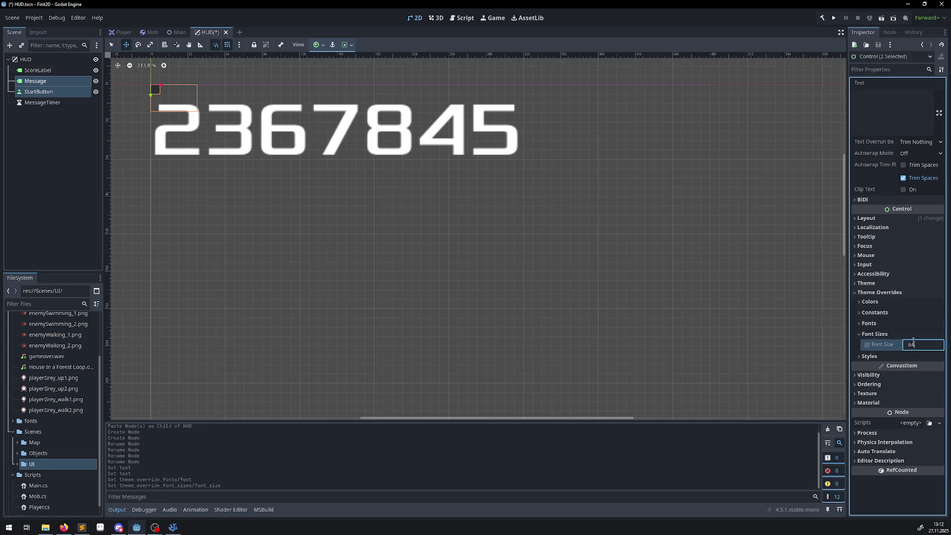
key("Return")
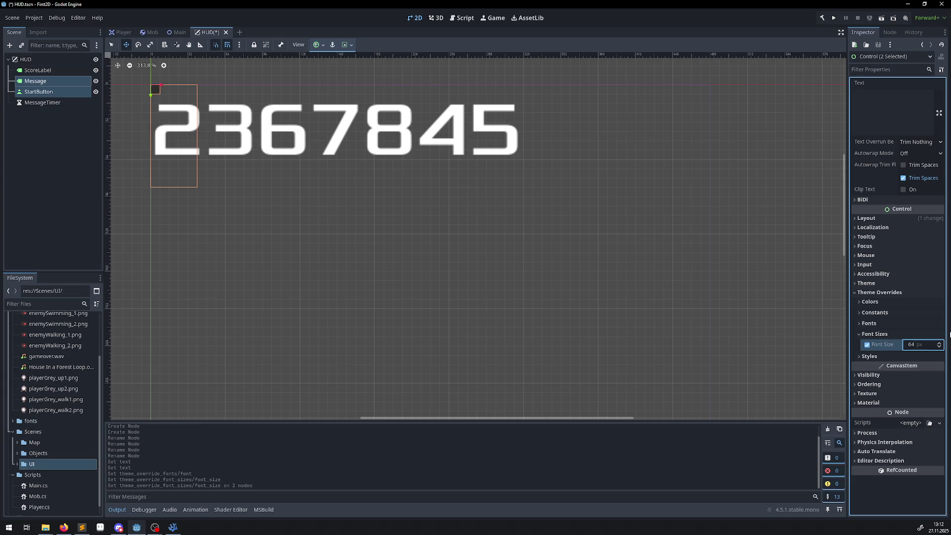
Step: Load Xolonium-Regular.ttf as both nodes' font override and save the HUD scene
left_click(858, 325)
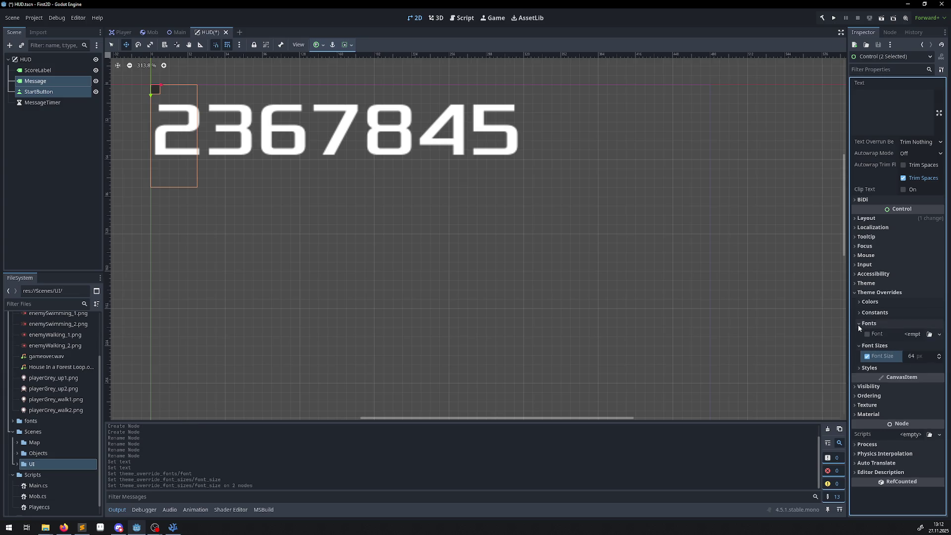
left_click(913, 334)
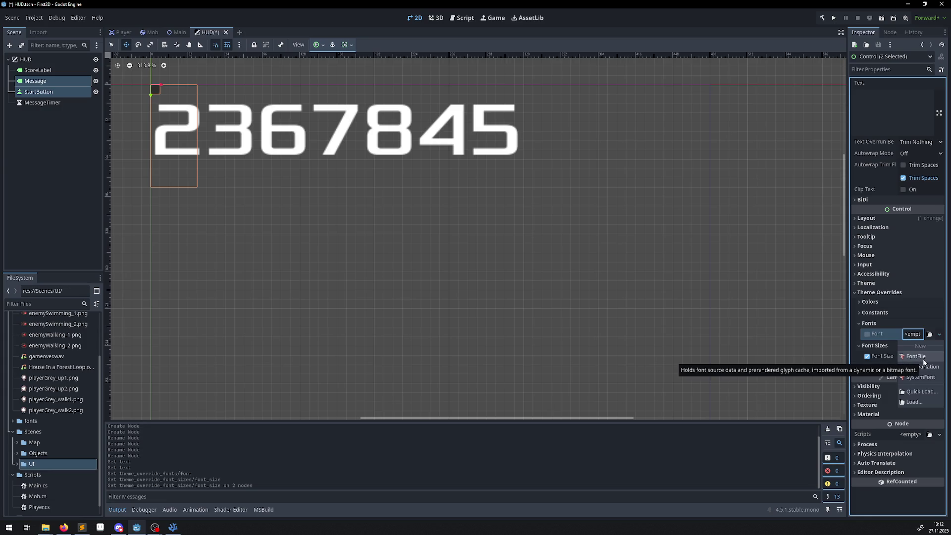
left_click(917, 402)
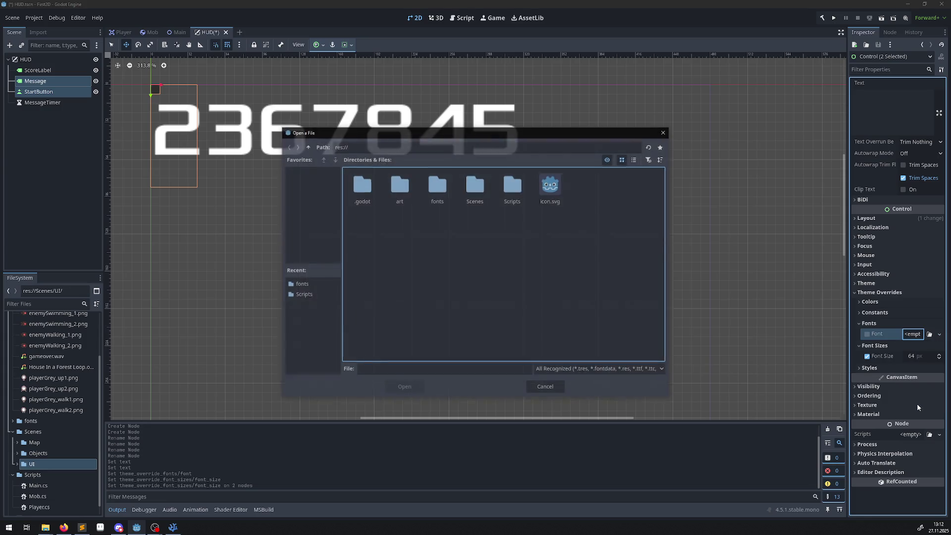
double_click(446, 183)
double_click(360, 188)
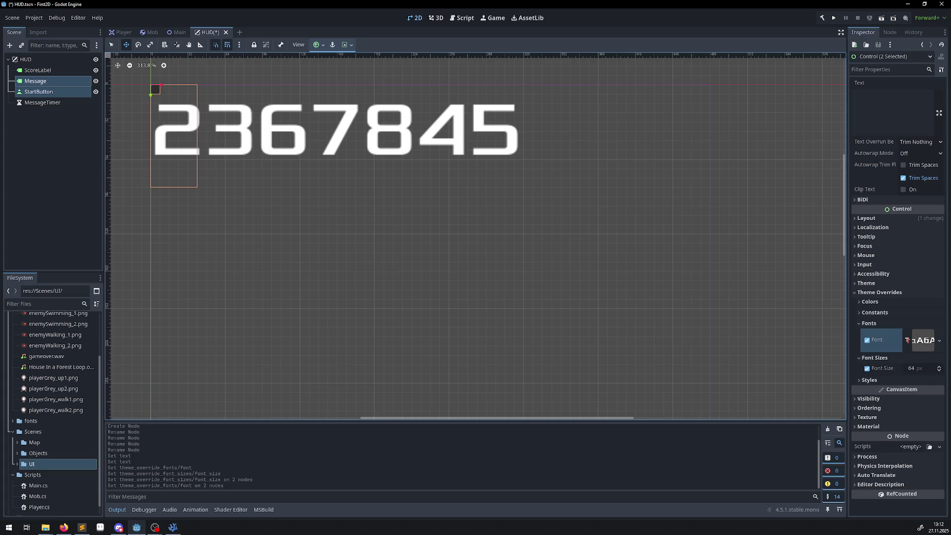
key("ctrl+s")
Step: Reselect the HUD root, then the ScoreLabel, to review its Xolonium 64 px digits
left_click(52, 147)
left_click(40, 63)
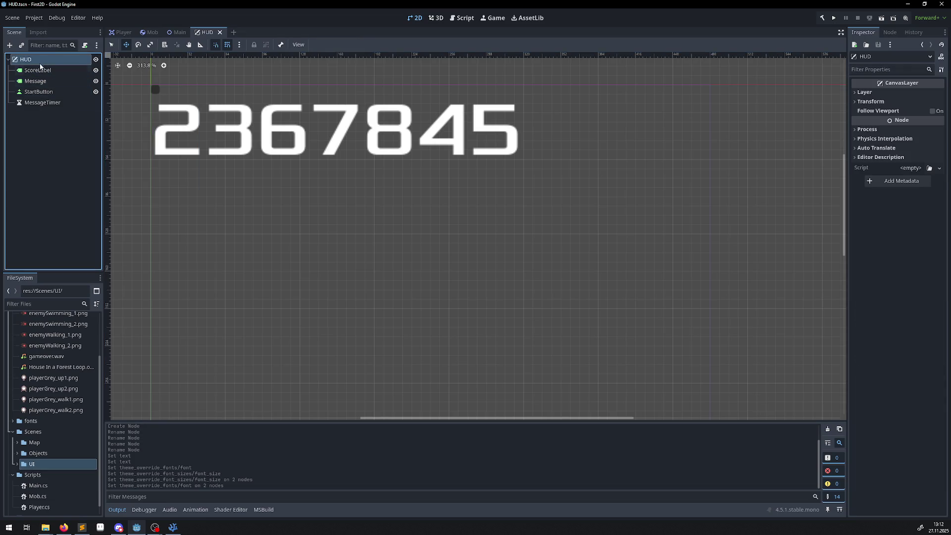
key("alt+Tab")
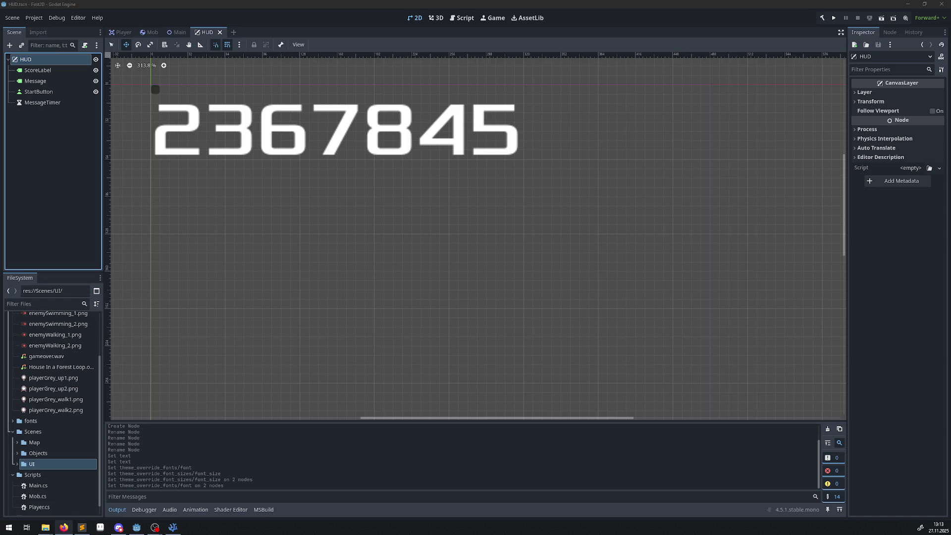
left_click(27, 70)
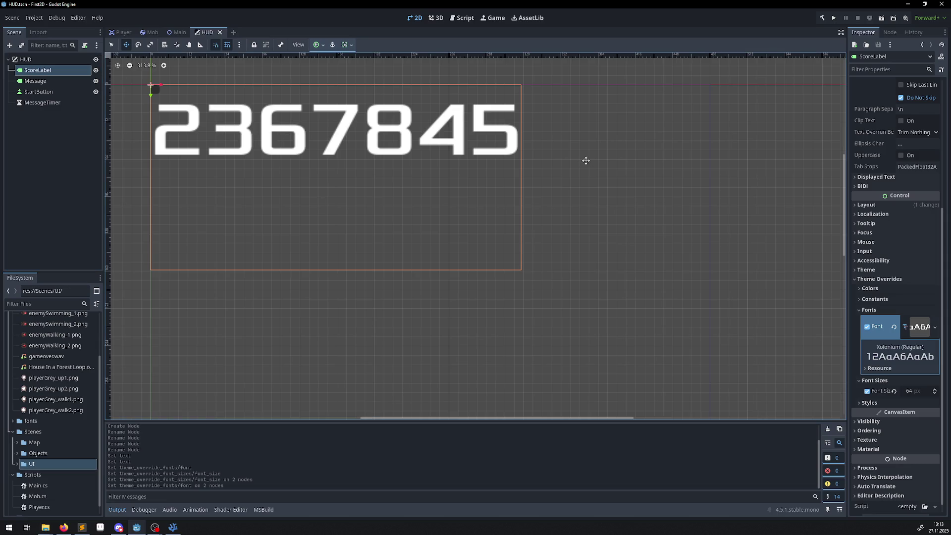
left_click(867, 279)
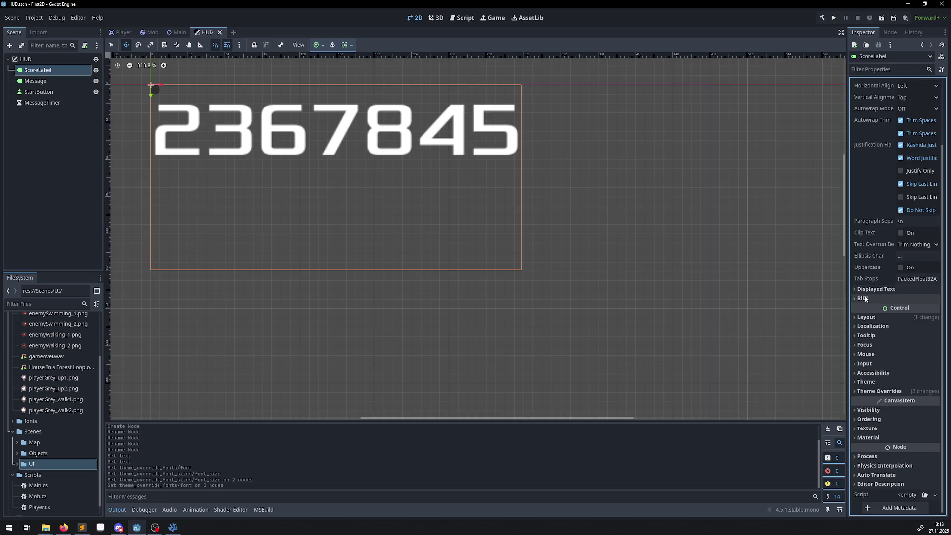
left_click(857, 317)
left_click(858, 318)
left_click(858, 320)
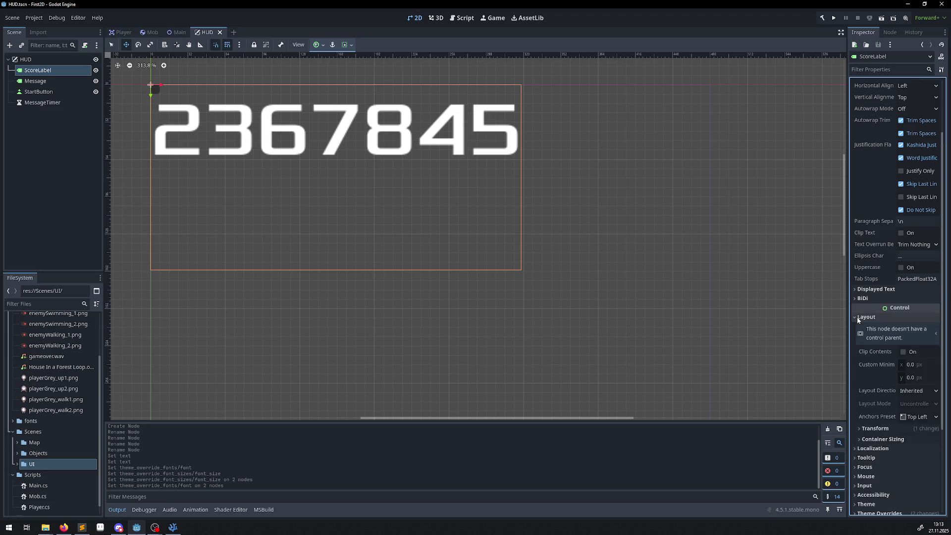
left_click(856, 317)
scroll(909, 298, "up", 2)
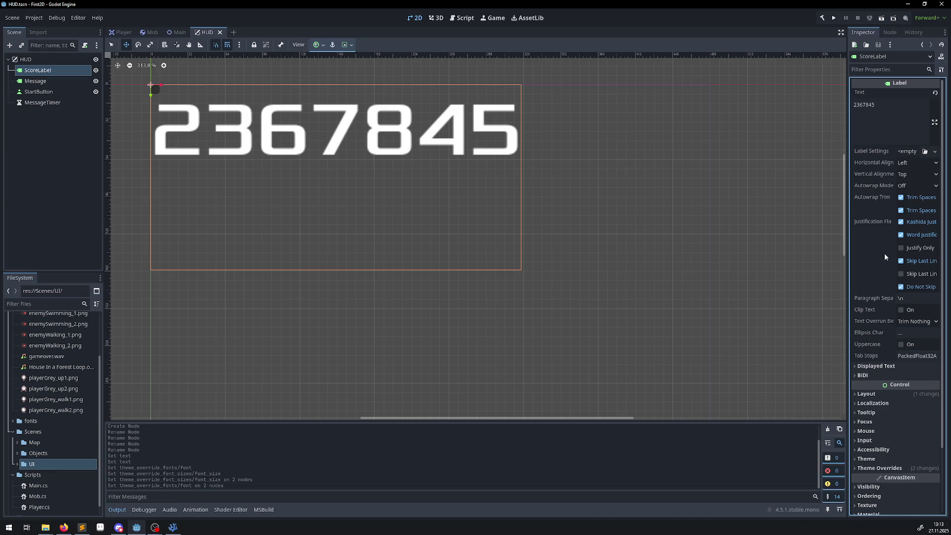
left_click(48, 58)
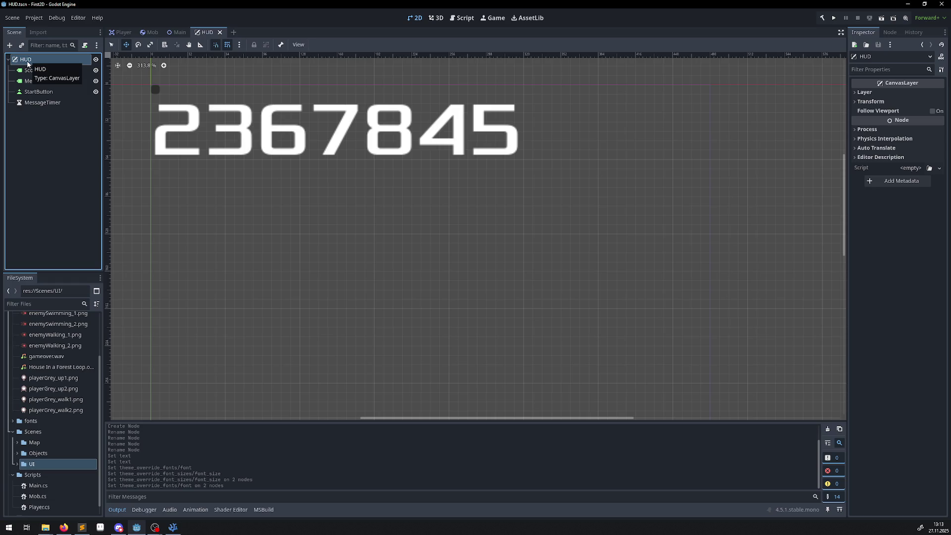
scroll(349, 216, "down", 10)
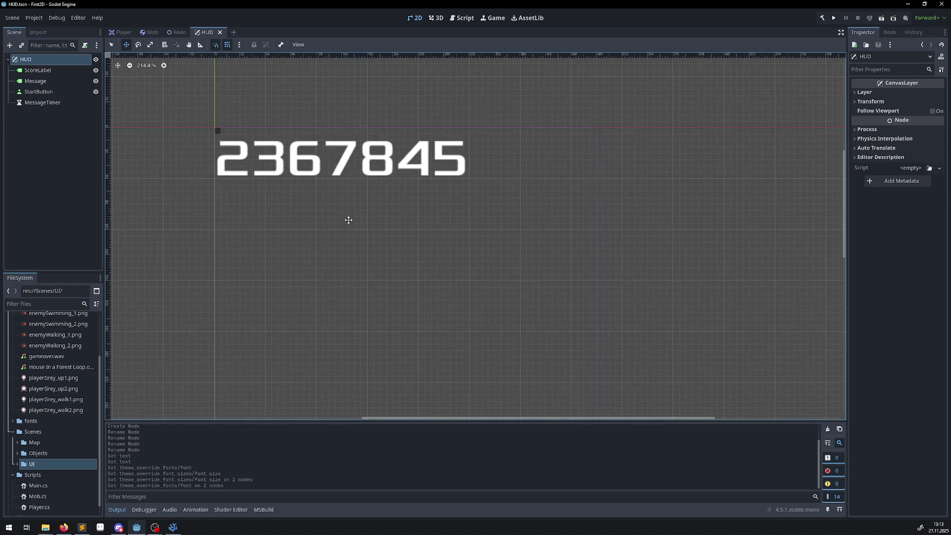
left_click(42, 70)
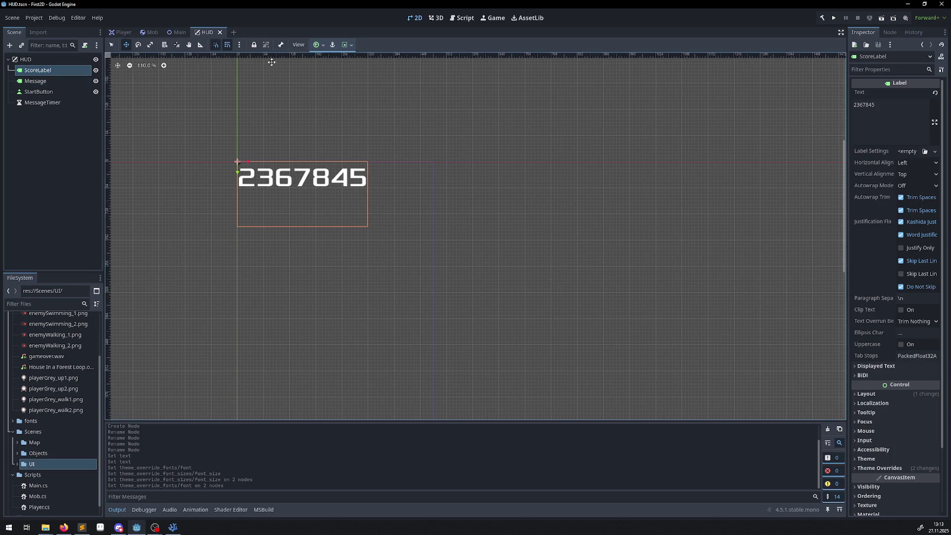
Step: Try the Center and Center Bottom anchor presets on the ScoreLabel, settling on Center
left_click(325, 45)
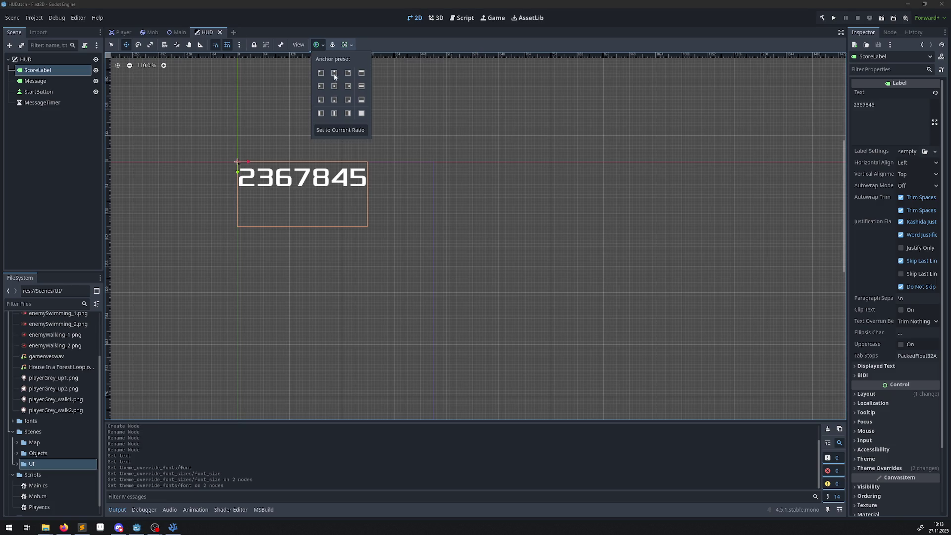
left_click(334, 87)
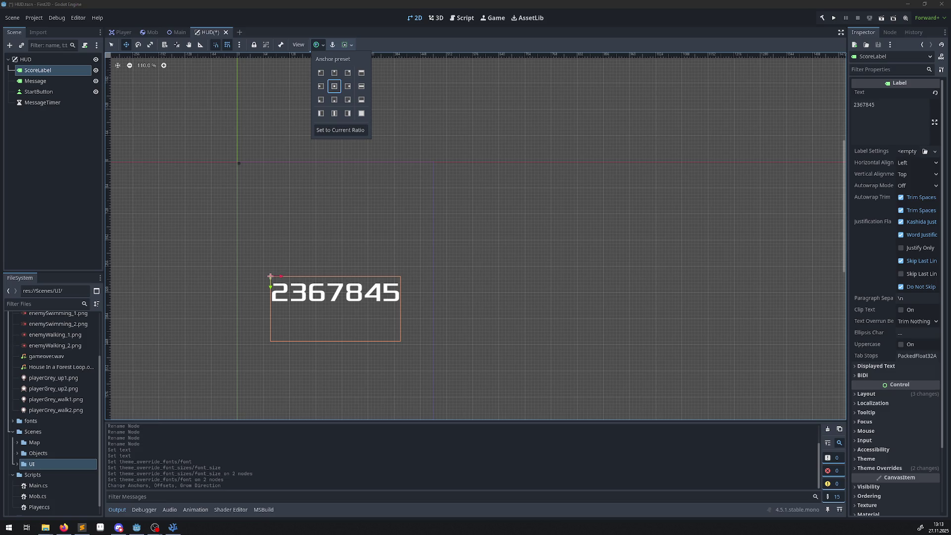
left_click(335, 100)
scroll(408, 240, "down", 2)
scroll(414, 278, "up", 1)
left_click(446, 288)
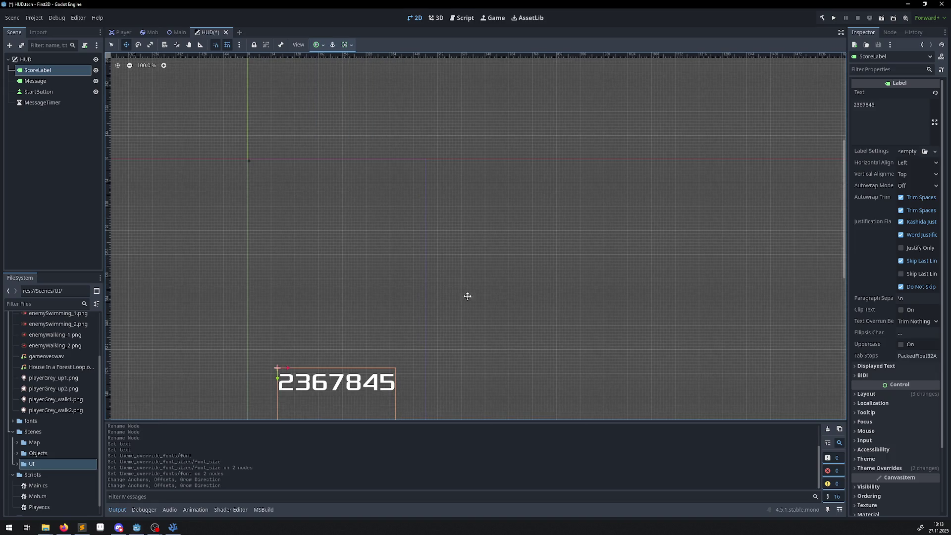
mouse_move(458, 292)
left_mouse_down()
mouse_move(437, 209)
mouse_move(452, 176)
mouse_move(463, 213)
left_mouse_up()
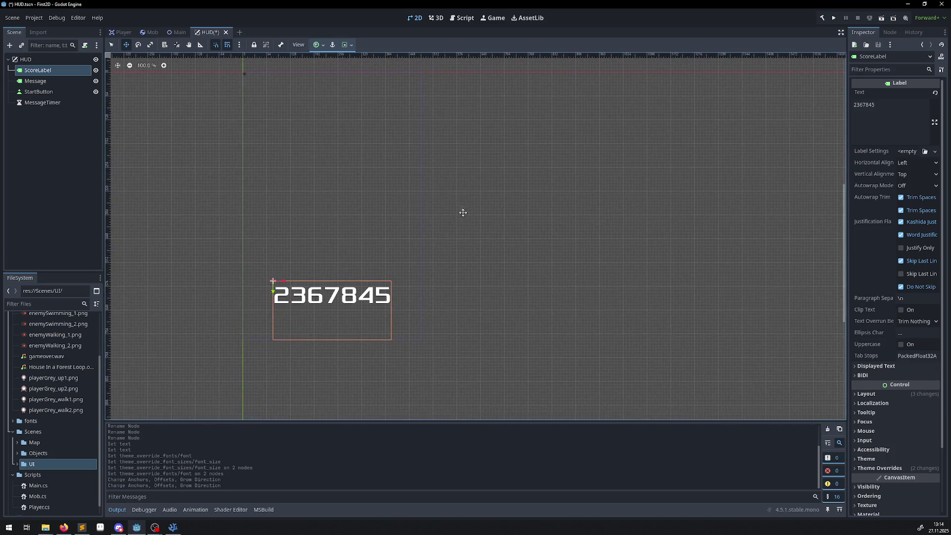
left_click(321, 46)
left_click(335, 87)
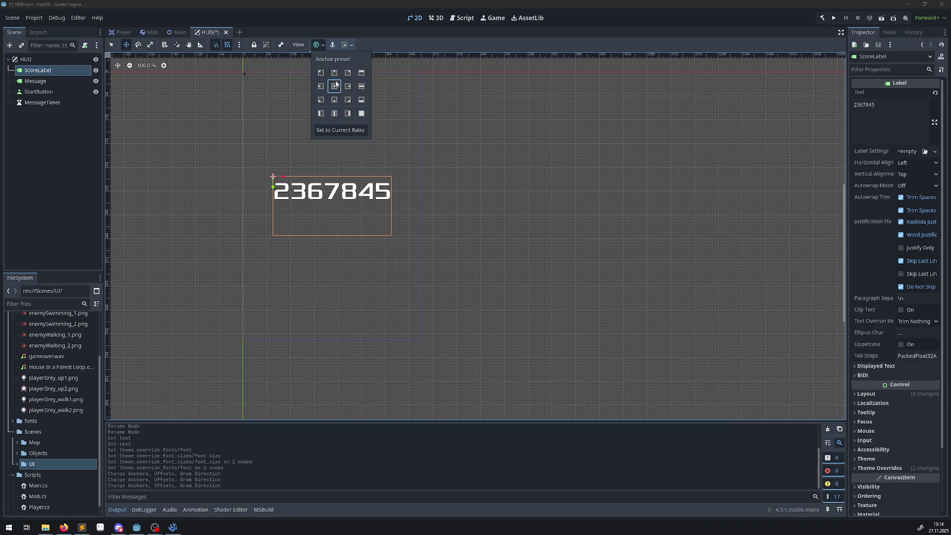
left_click(336, 34)
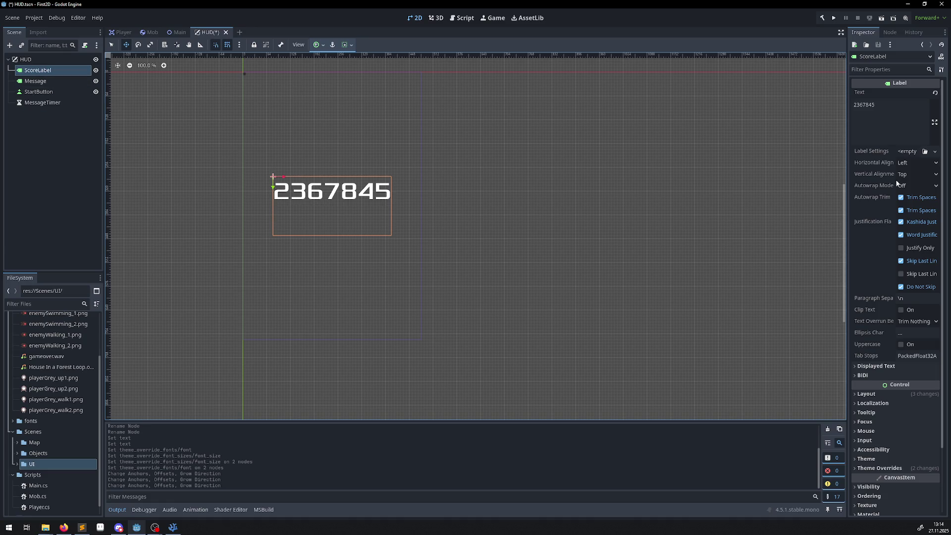
Step: Change the ScoreLabel's text to 0 with Center horizontal alignment
left_click(891, 123)
type("0")
key("Return")
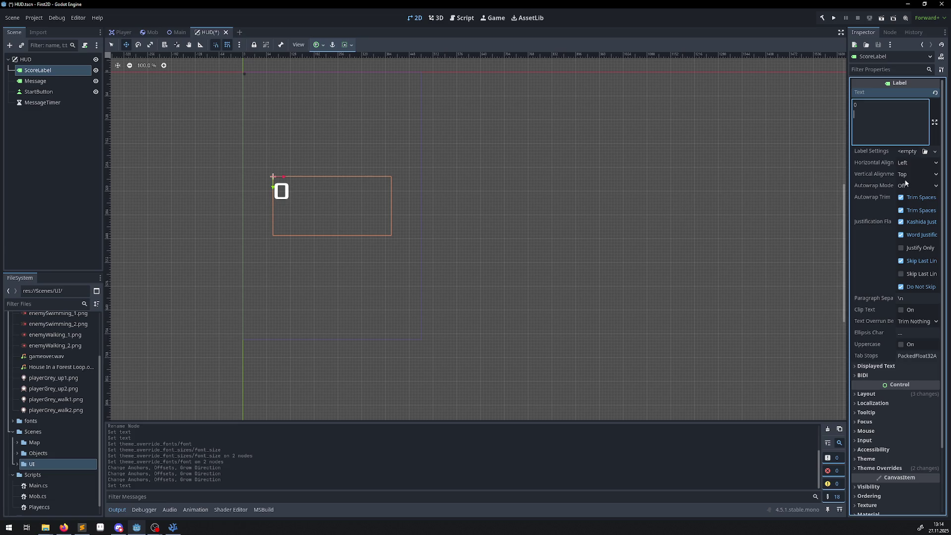
left_click(908, 160)
left_click(914, 185)
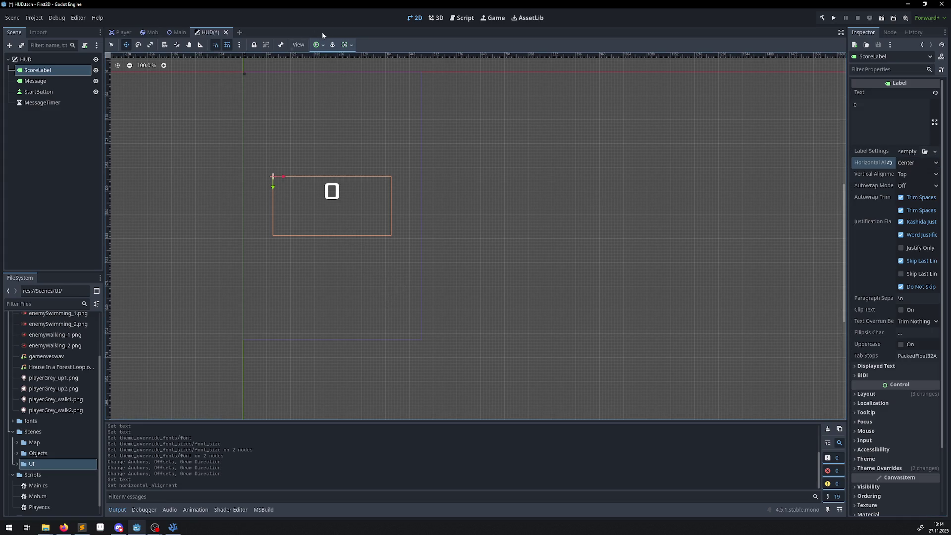
Step: Apply the Center Top anchor preset to the ScoreLabel
left_click(318, 44)
left_click(337, 74)
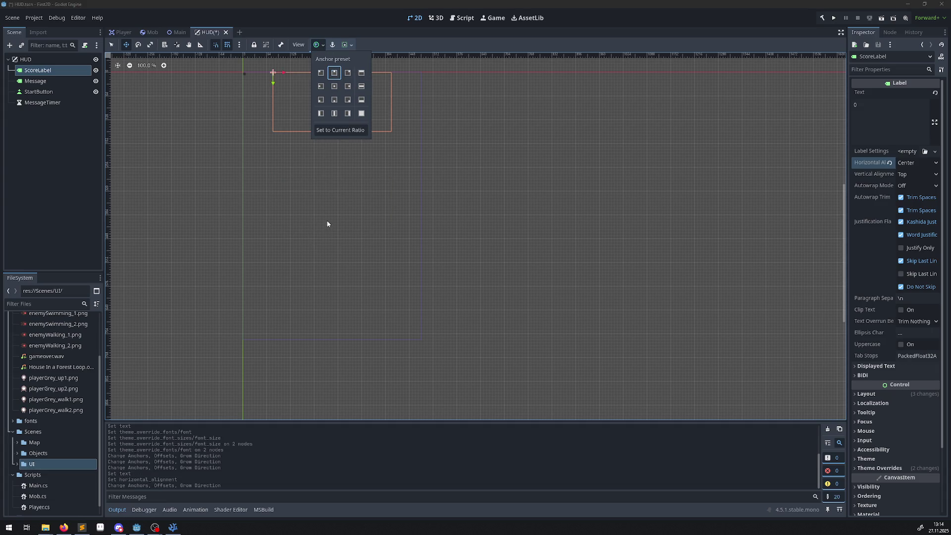
left_click(33, 80)
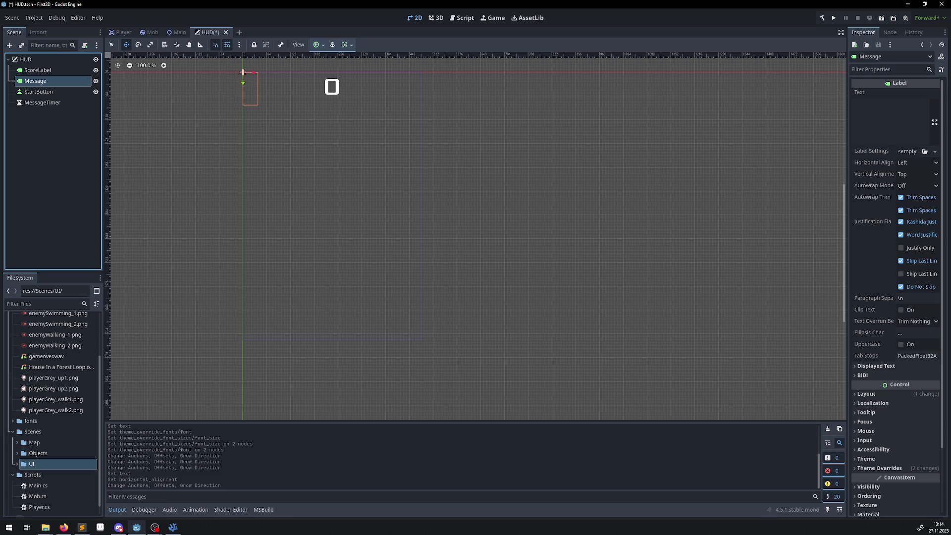
Step: Paste 'Dodge the Creeps!' as the Message text and centre it horizontally
key("alt+Tab")
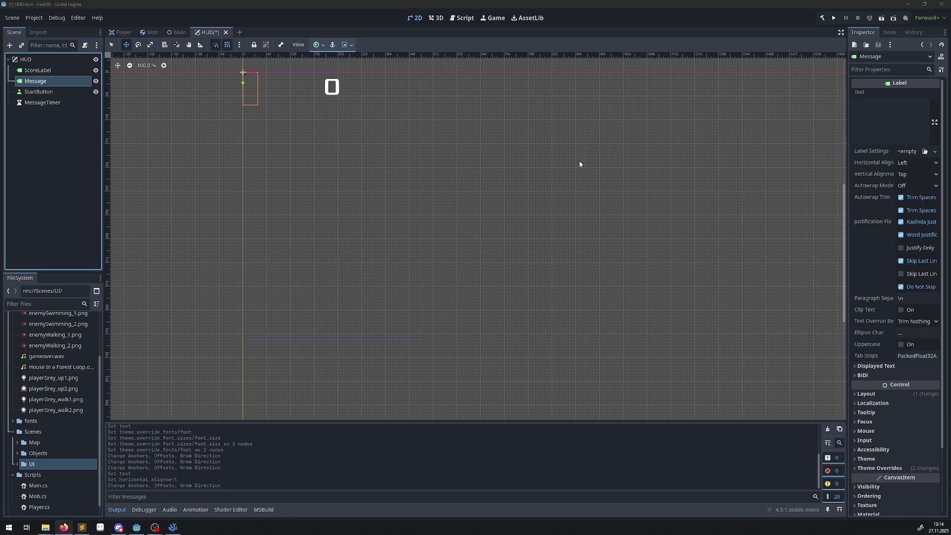
key("alt+Tab")
type("Dodge the Creeps!")
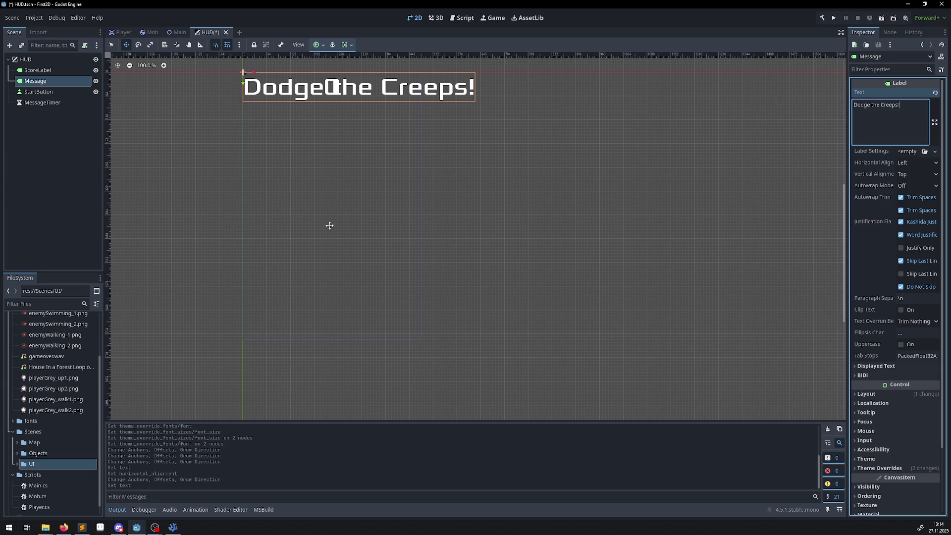
left_click(917, 163)
left_click(911, 185)
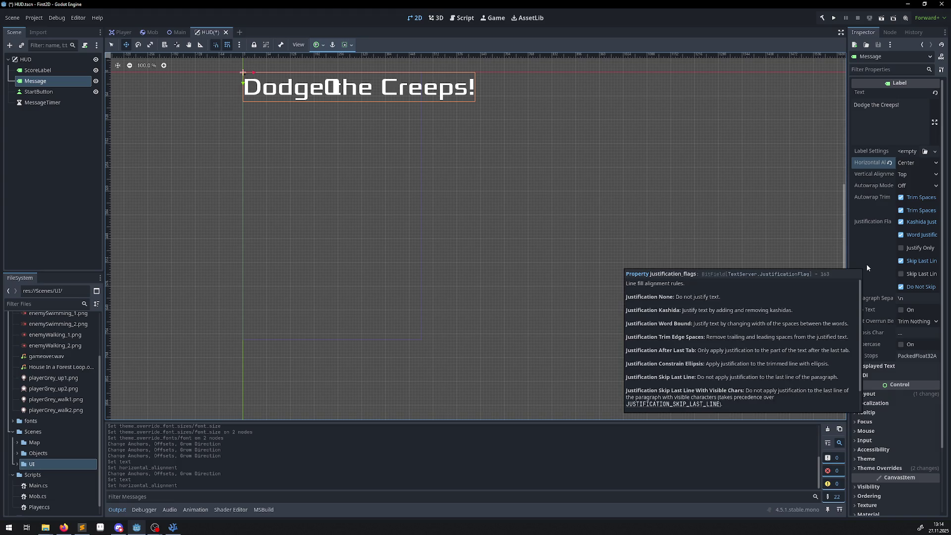
Step: Set the Message's Autowrap Mode to Word and expand its Layout > Transform settings
left_click(913, 186)
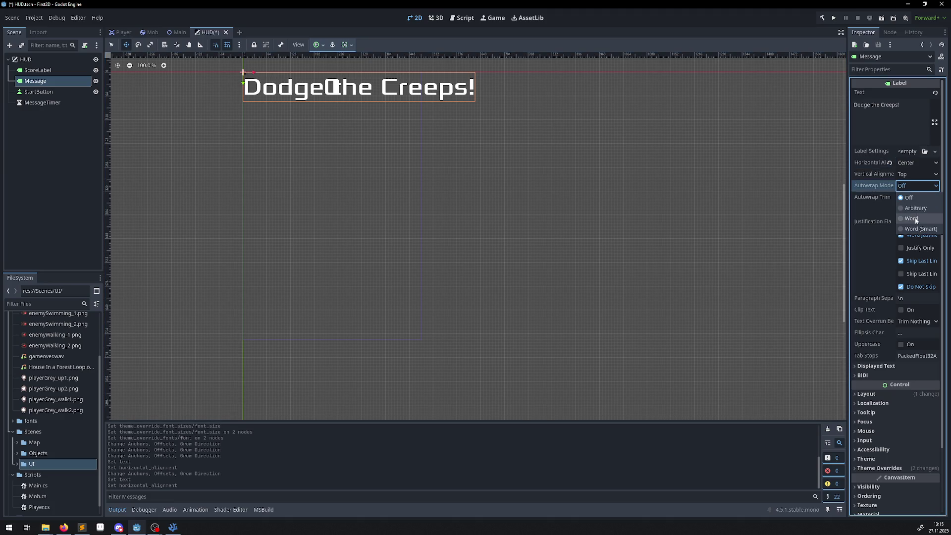
left_click(914, 218)
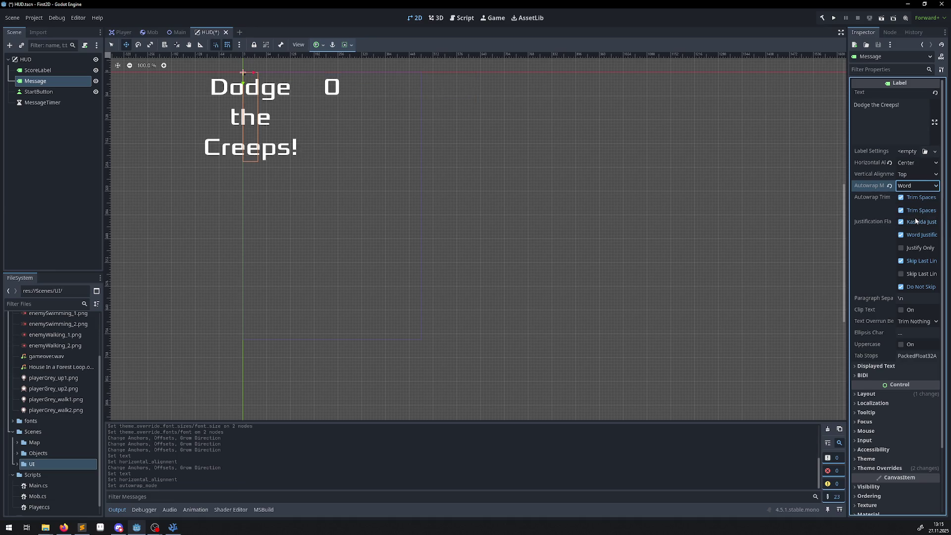
left_click(866, 394)
mouse_move(873, 346)
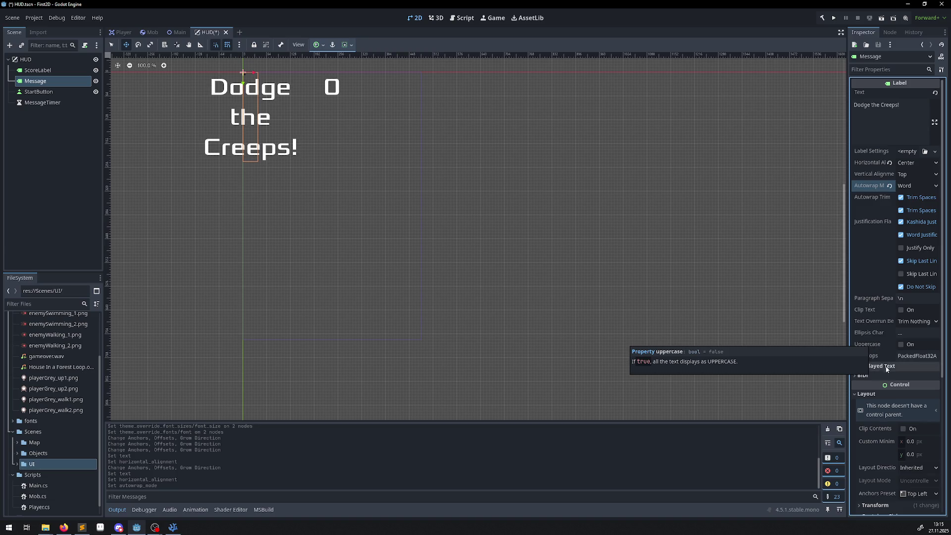
scroll(869, 374, "down", 4)
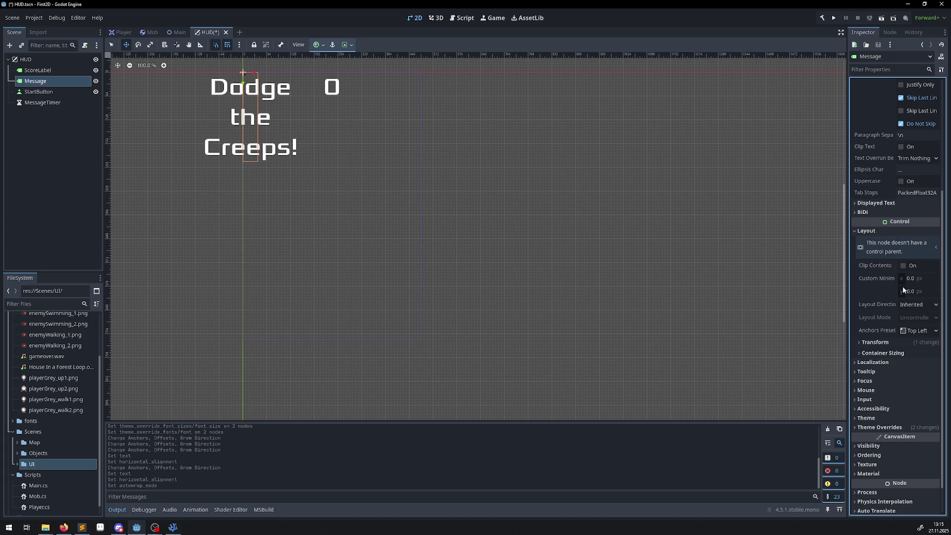
left_click(864, 343)
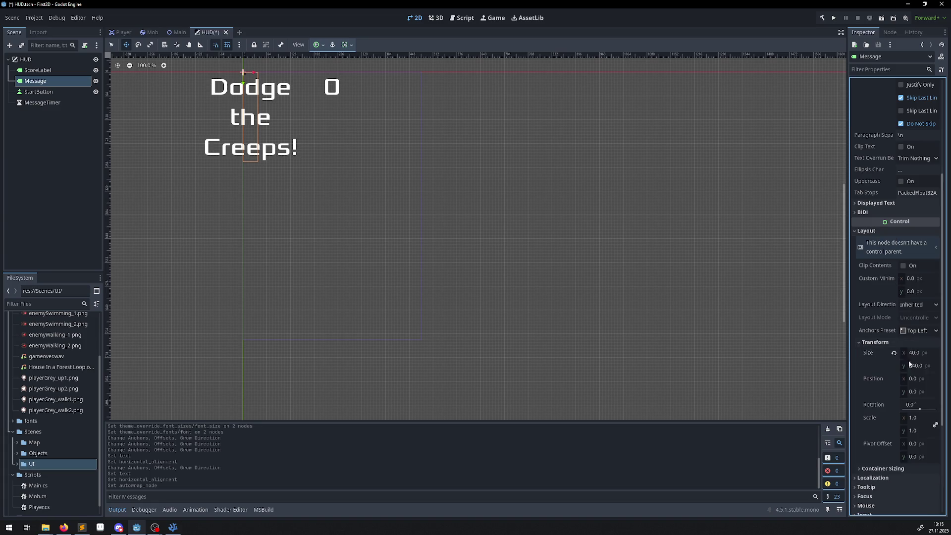
Step: Set the Message label's width to 480 px and apply the Center anchor preset
left_click(912, 353)
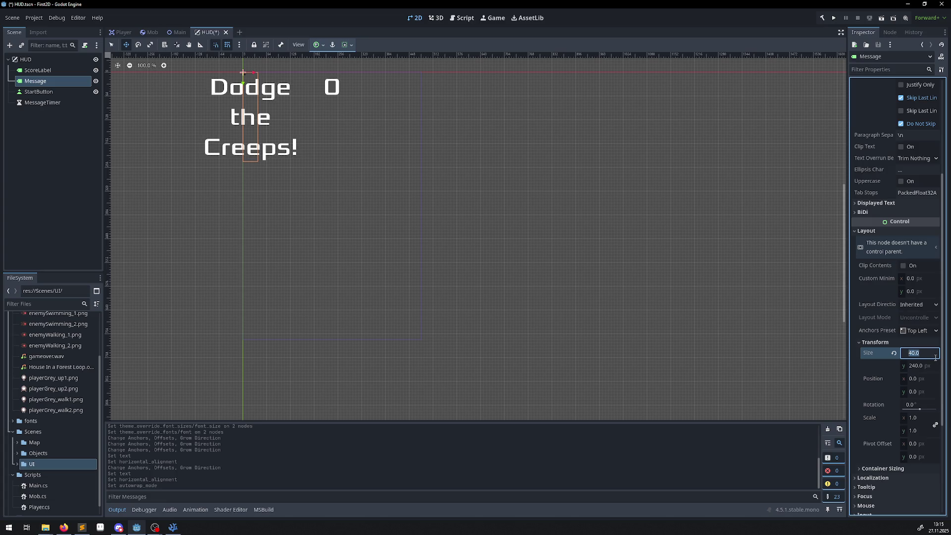
type("480")
key("Return")
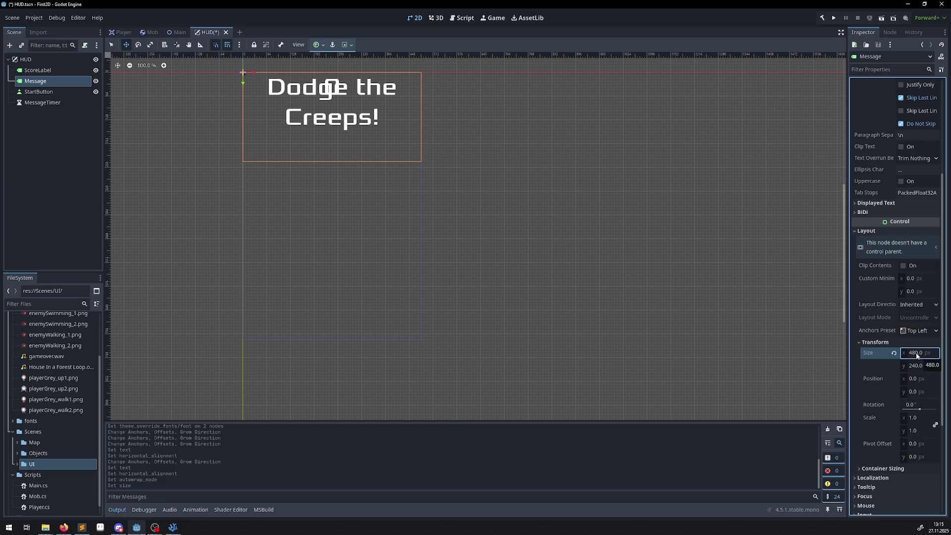
left_click(321, 46)
left_click(338, 86)
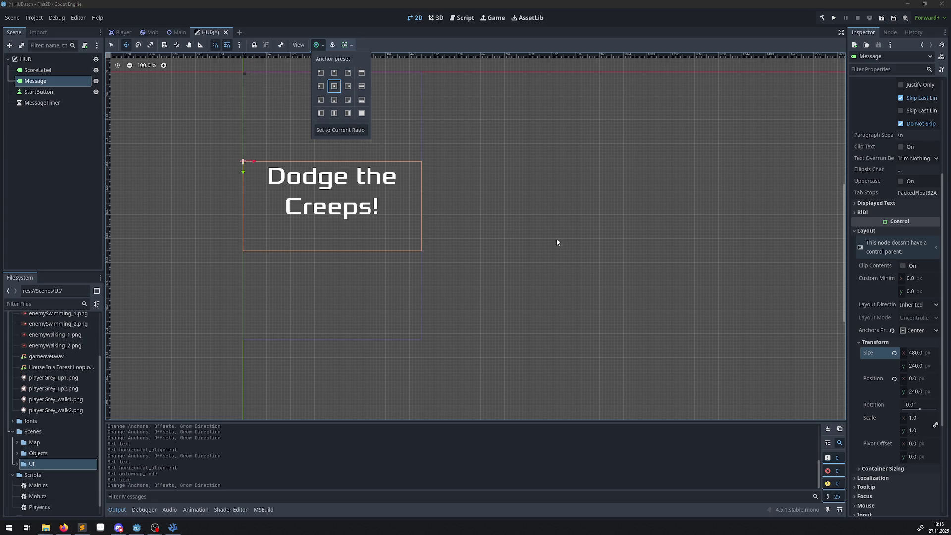
Step: Save the HUD scene with Ctrl+S
key("ctrl+s")
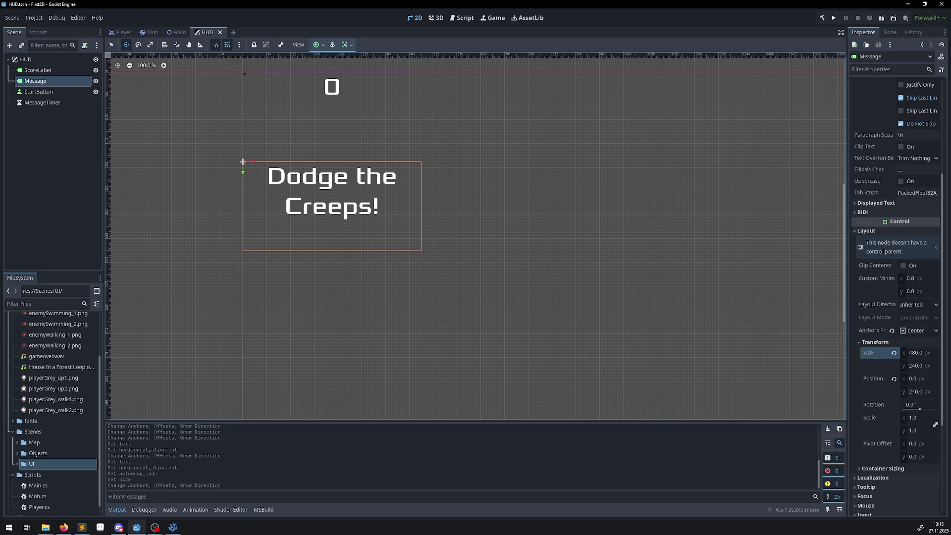
key("alt+Tab")
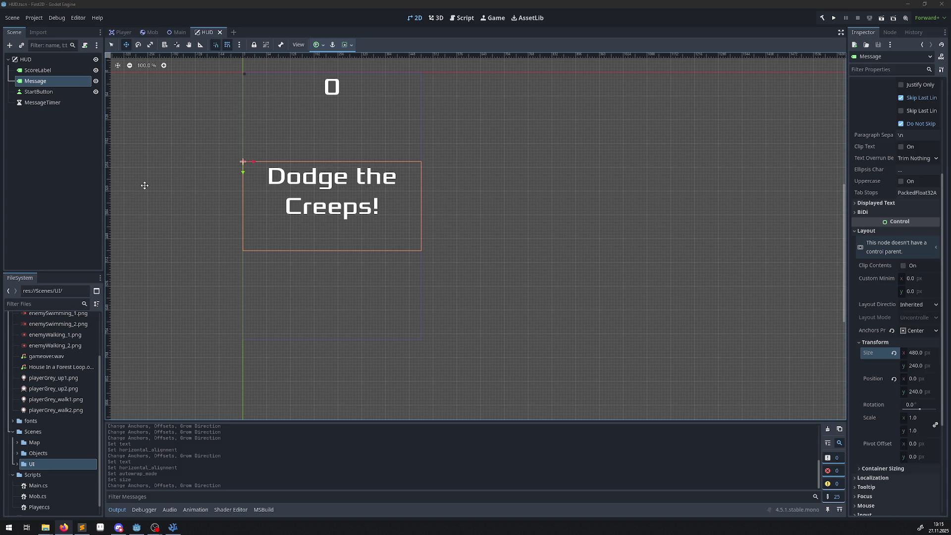
left_click(42, 96)
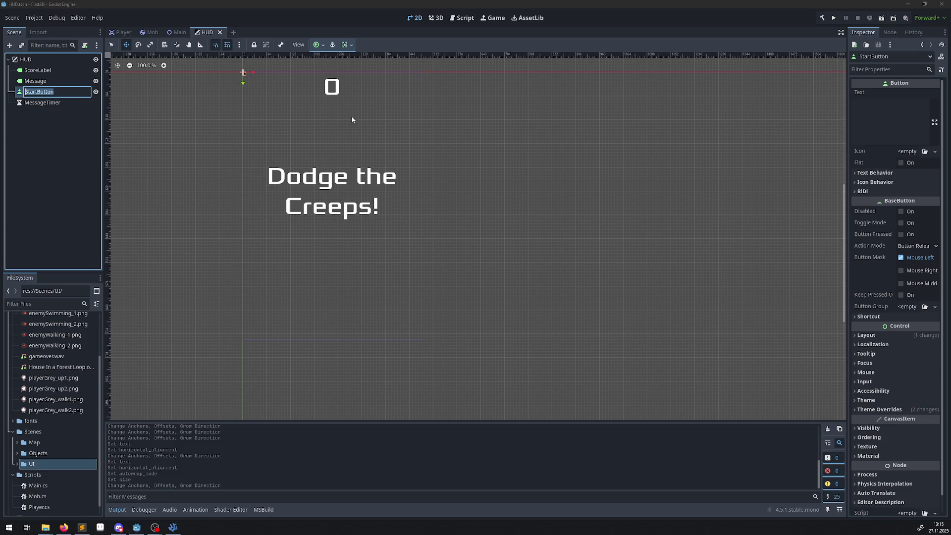
Step: Set the StartButton's Text to 'Start'
key("Up")
key("Down")
key("F2")
left_click(866, 117)
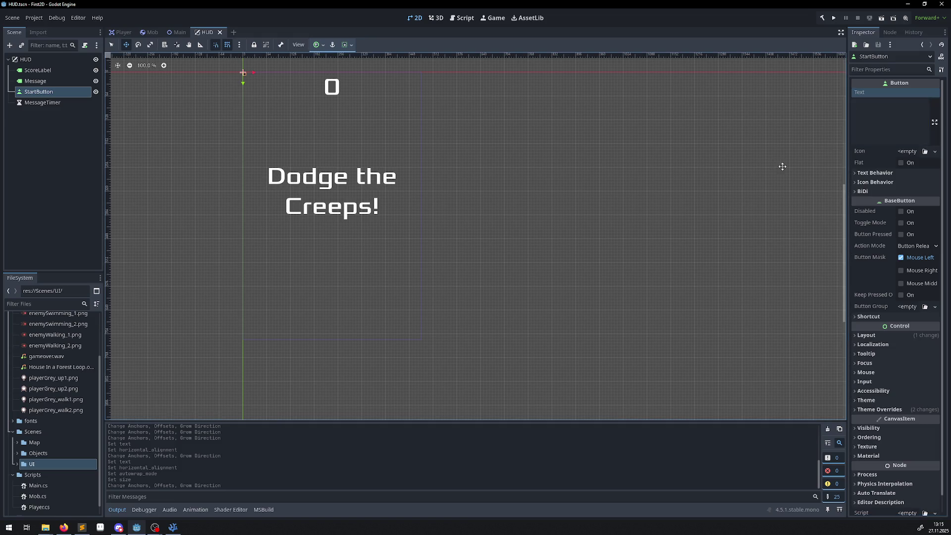
type("Start")
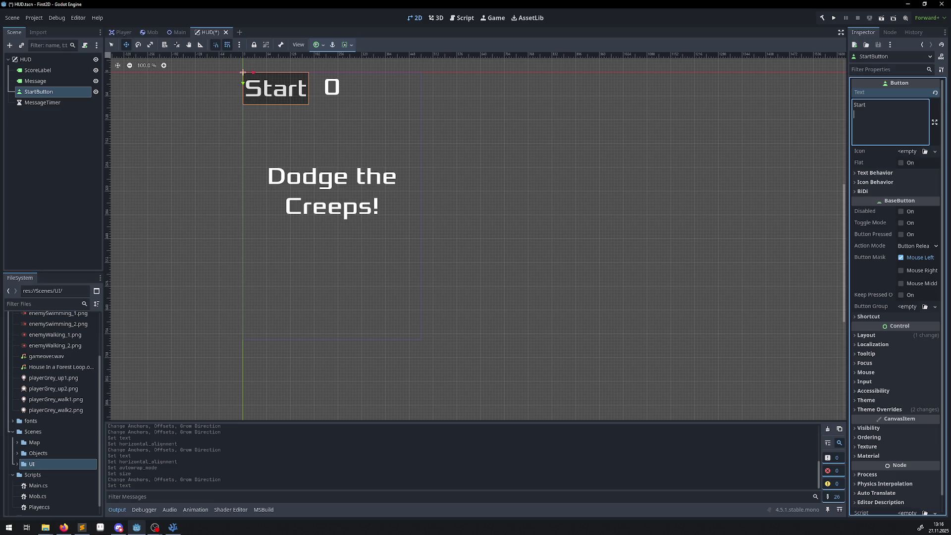
Step: Set the StartButton's Transform Size to 200 x 100 px
left_click(856, 333)
left_click(875, 446)
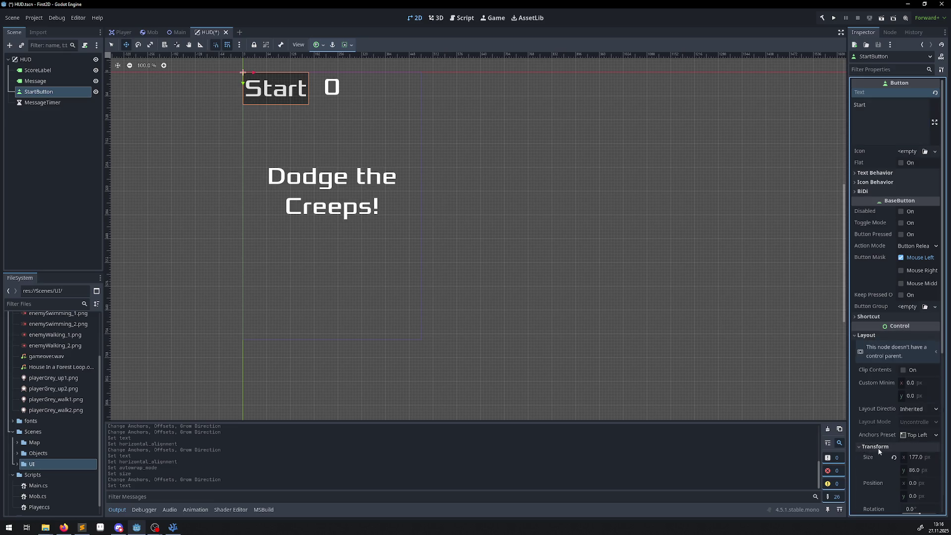
left_click(912, 460)
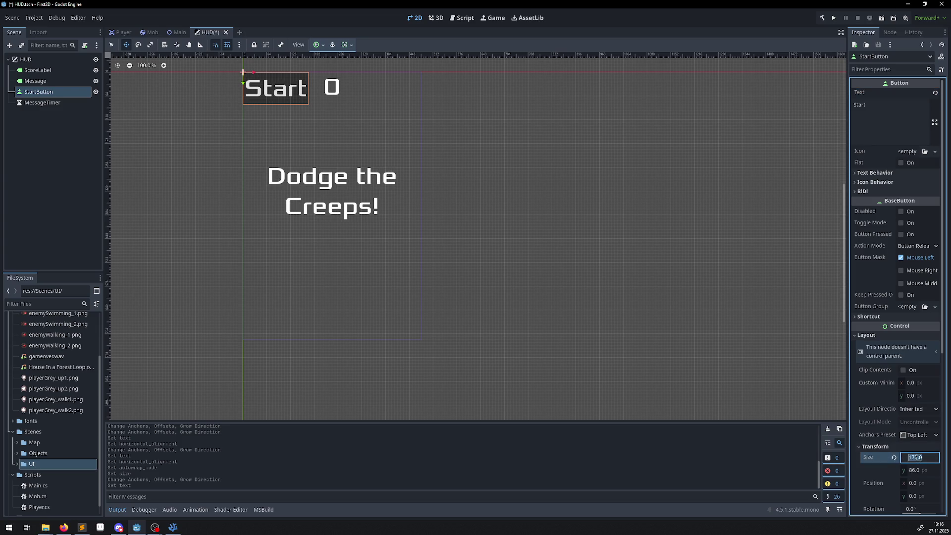
type("200")
left_click(924, 470)
type("100")
key("Return")
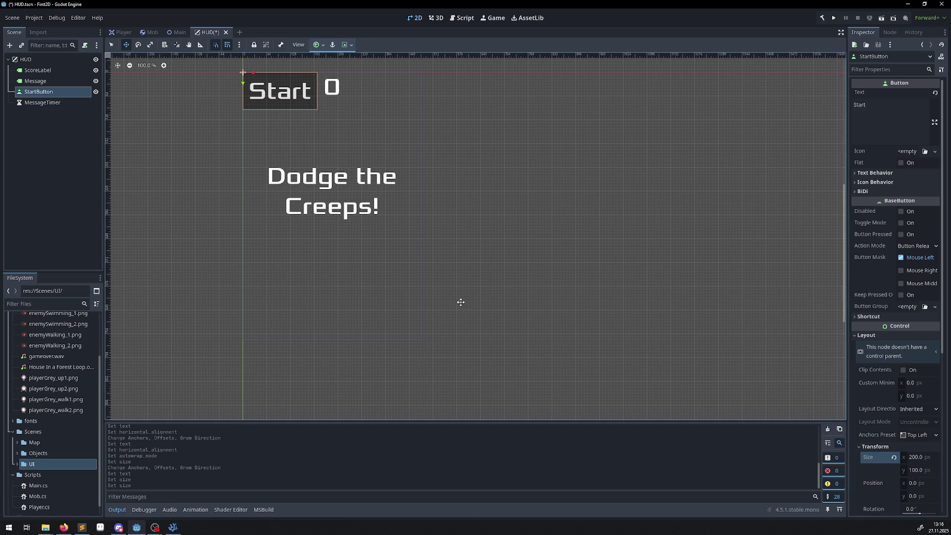
Step: Anchor the Start button at bottom centre and set its y position to 580
left_click(317, 45)
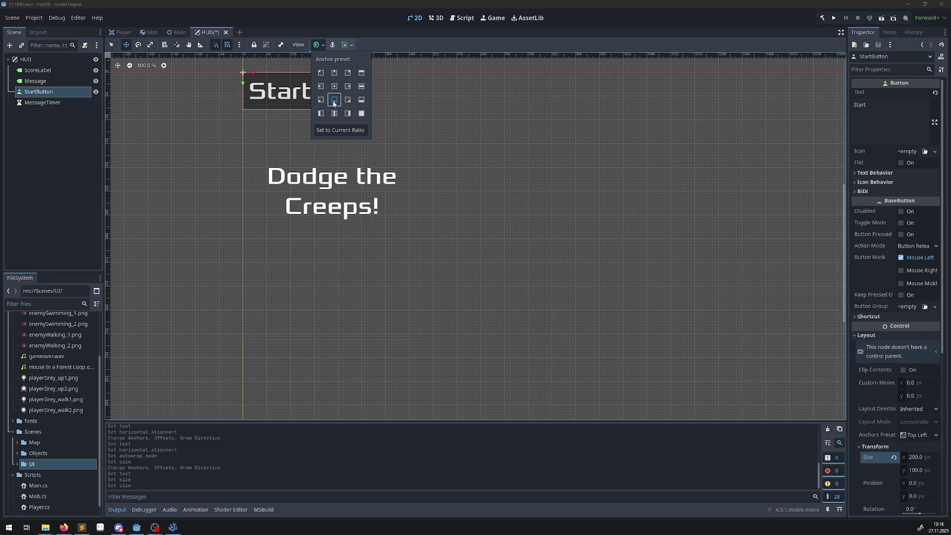
left_click(334, 100)
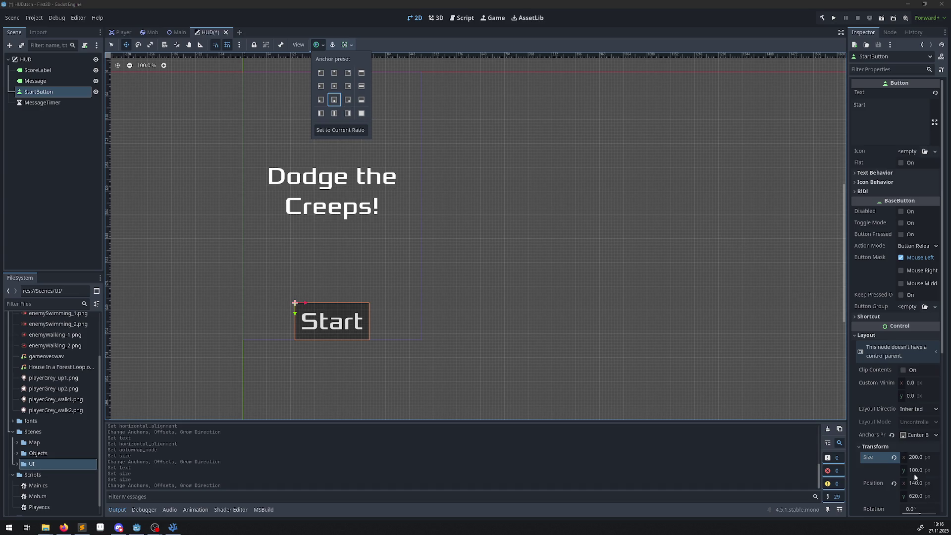
left_click(916, 496)
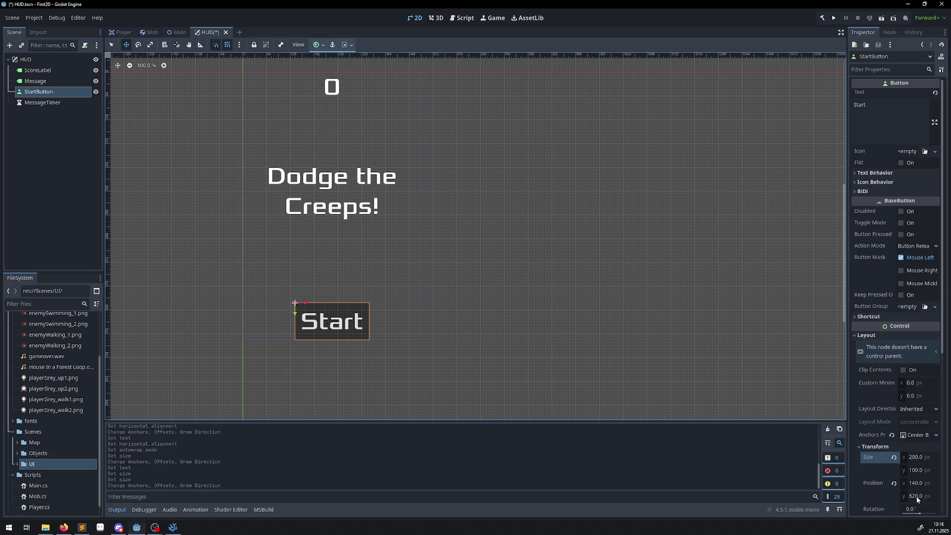
left_click(916, 496)
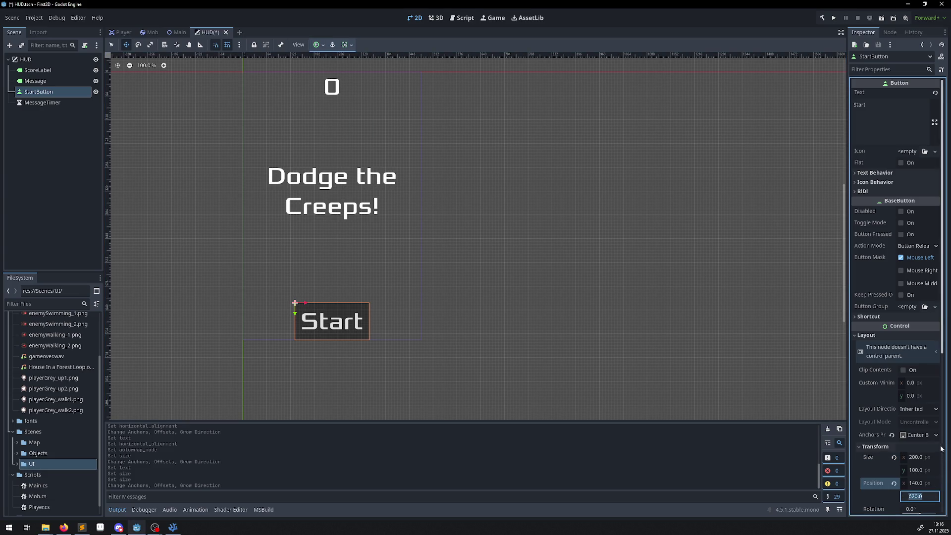
type("580")
key("Return")
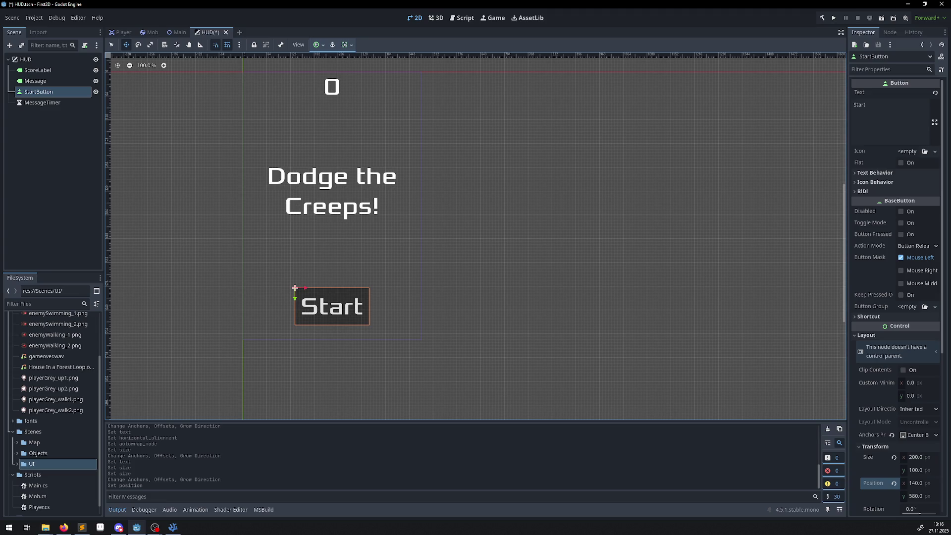
Step: Give MessageTimer a 2-second wait time with One Shot enabled
left_click(33, 103)
left_click(921, 105)
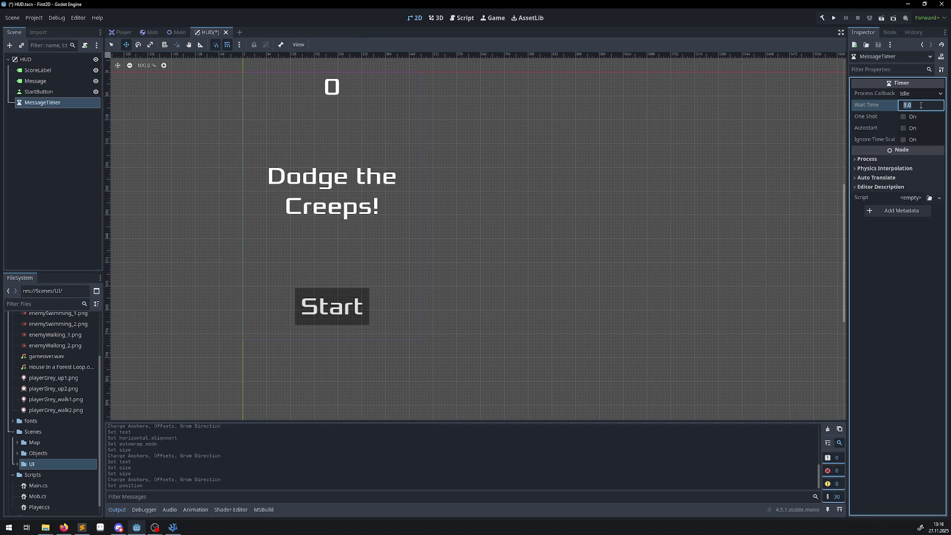
type("2")
key("Return")
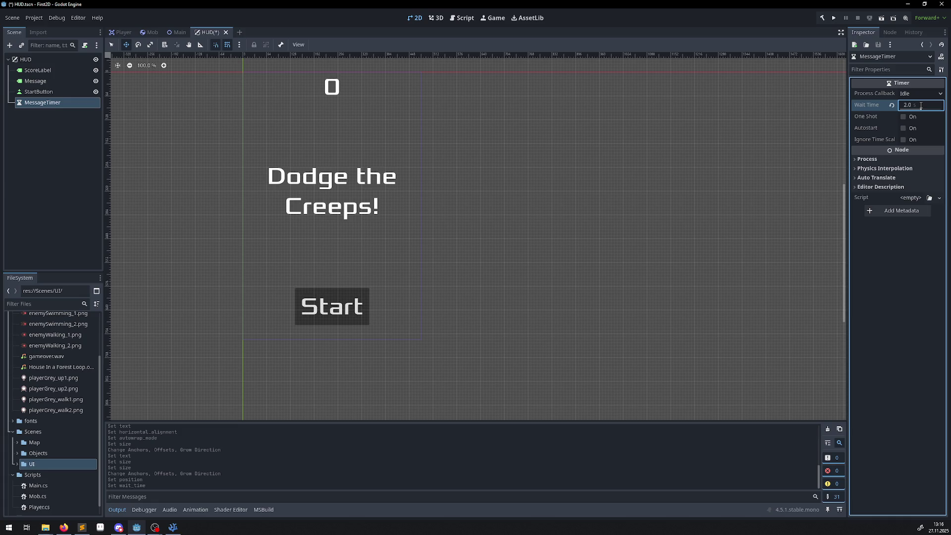
left_click(906, 118)
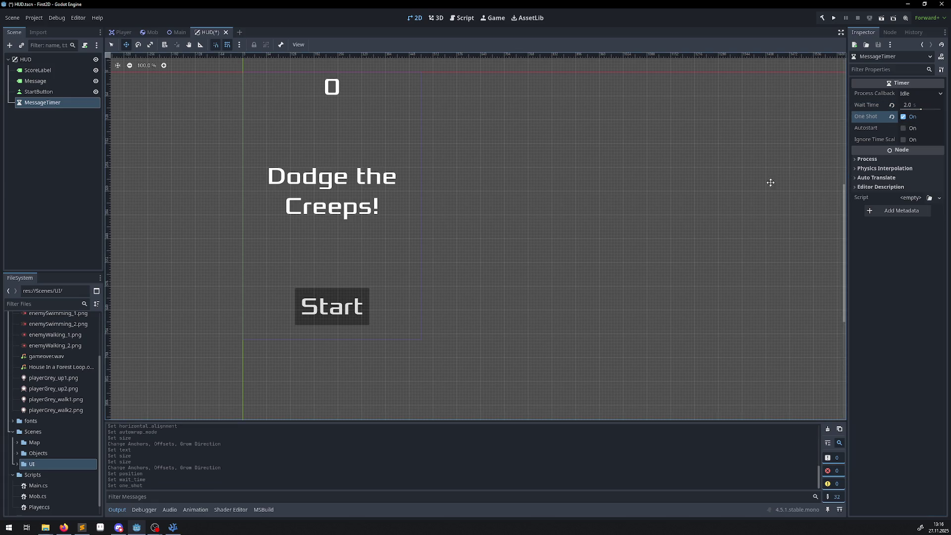
Step: Save the HUD scene and select the HUD root node
left_click(457, 238)
key("ctrl+s")
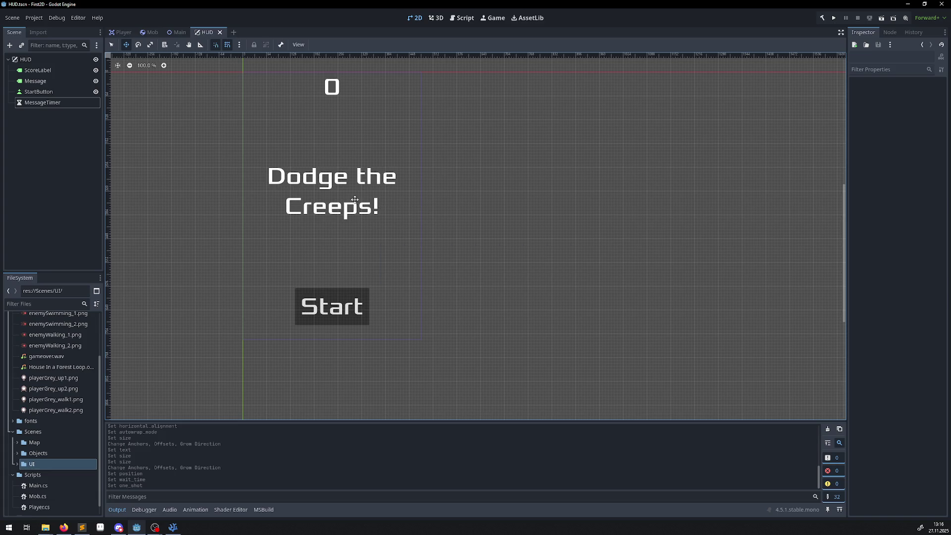
left_click(42, 60)
Step: Create Hud.cs in the res://Scripts folder and attach it to the HUD root node
right_click(42, 58)
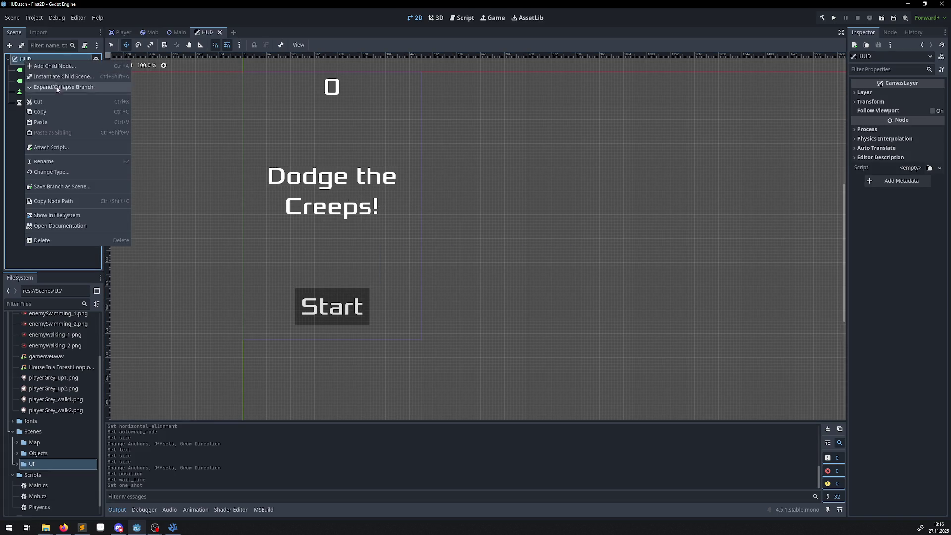
left_click(54, 150)
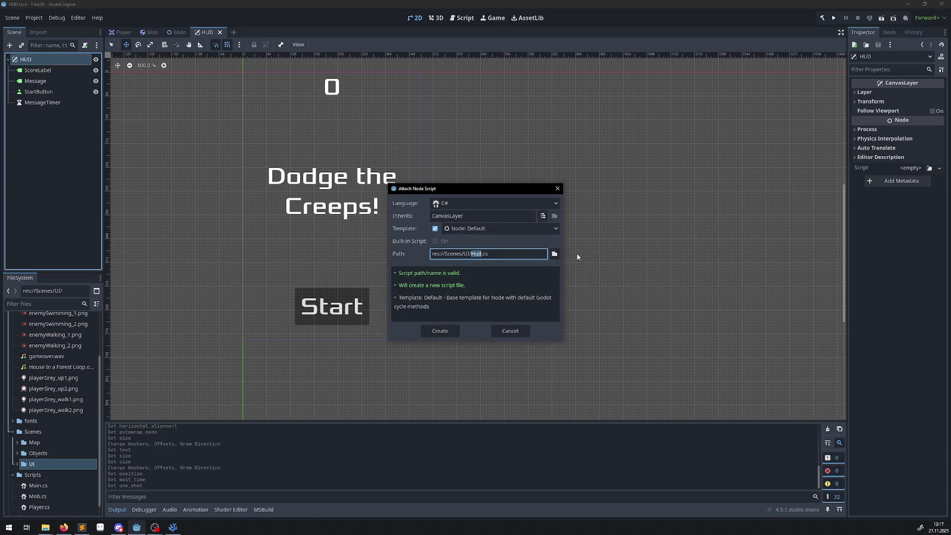
left_click(554, 253)
left_click(308, 146)
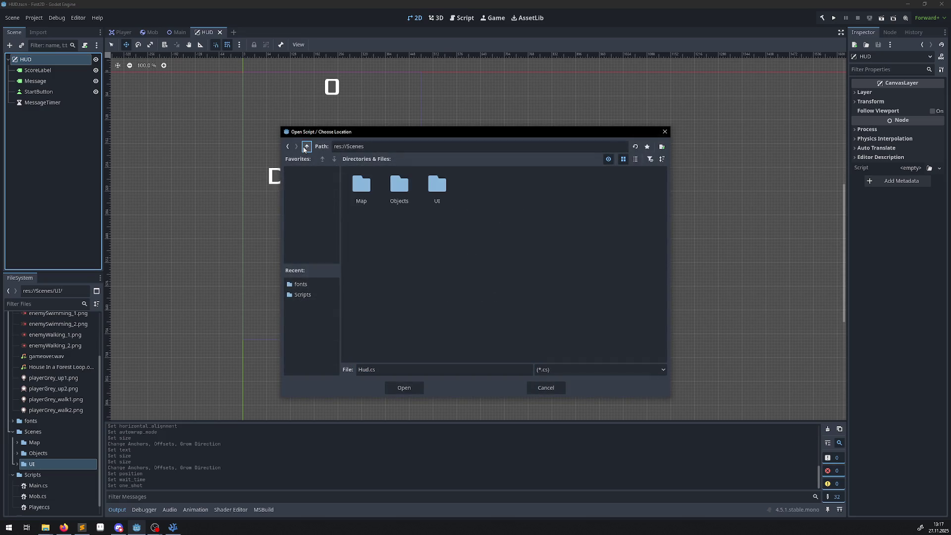
left_click(308, 147)
double_click(501, 190)
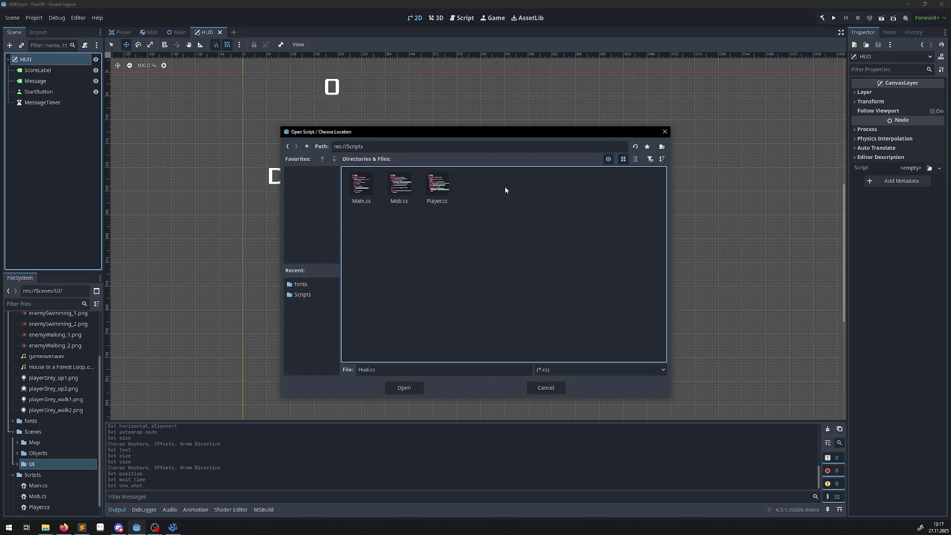
left_click(412, 387)
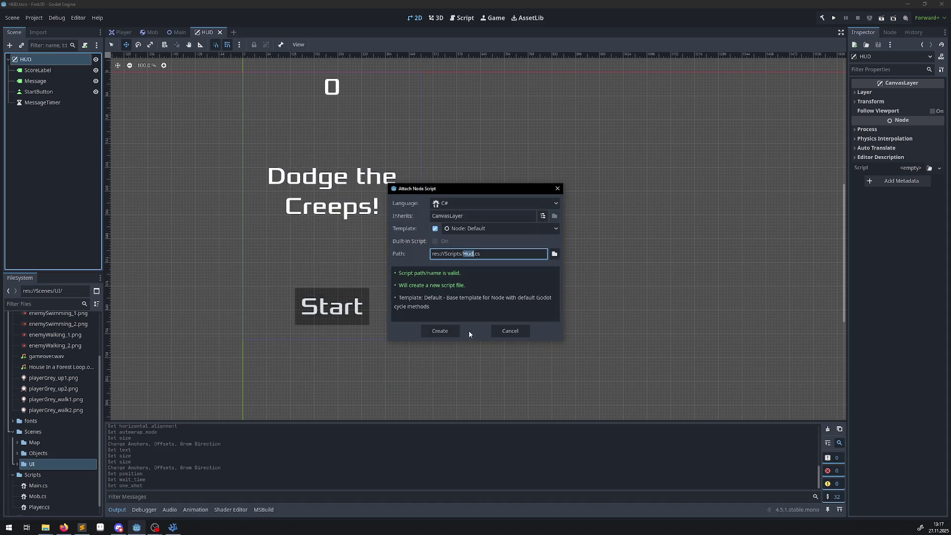
left_click(445, 331)
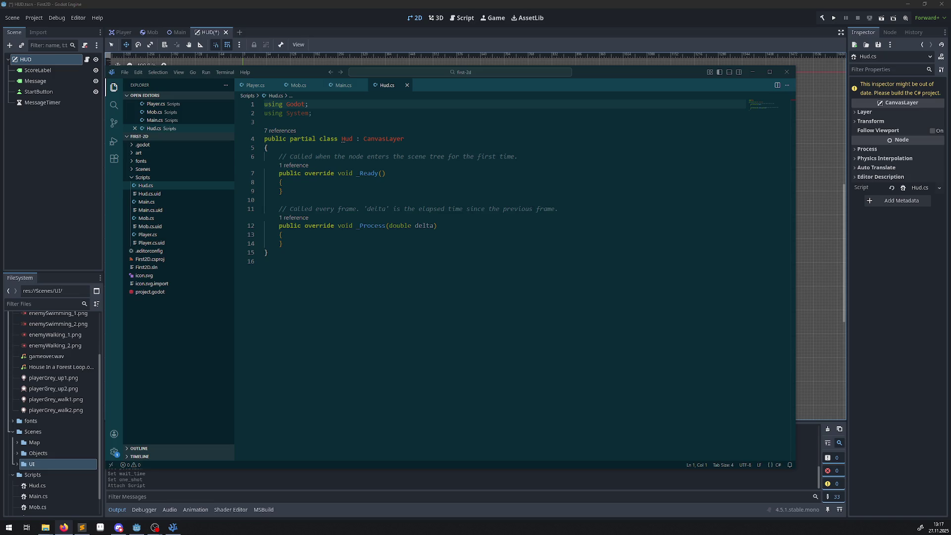
Step: Replace the generated comment with an indented [Signal] StartGameEventHandler delegate and save Hud.cs
left_click(311, 148)
key("Return")
mouse_move(520, 165)
left_mouse_down()
mouse_move(305, 166)
mouse_move(281, 158)
left_mouse_up()
type("[Signal] public delegate void StartGameEventHandler();")
key("ctrl+s")
left_click(269, 156)
key("Tab")
left_click(404, 188)
key("ctrl+s")
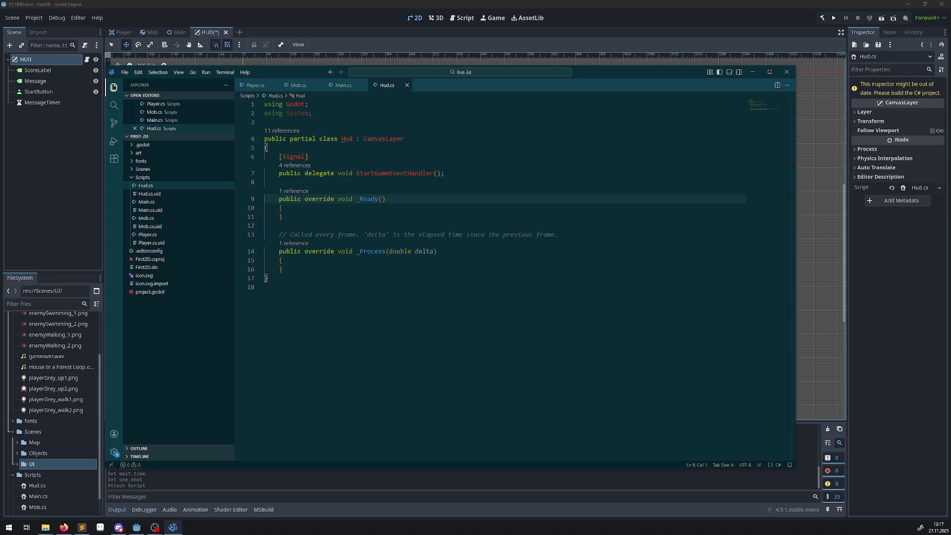
double_click(394, 173)
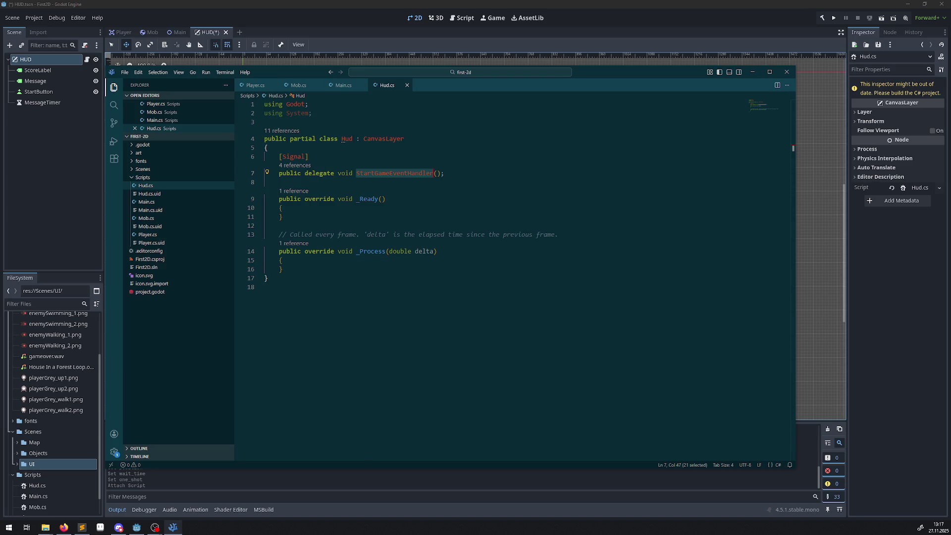
key("alt+Tab")
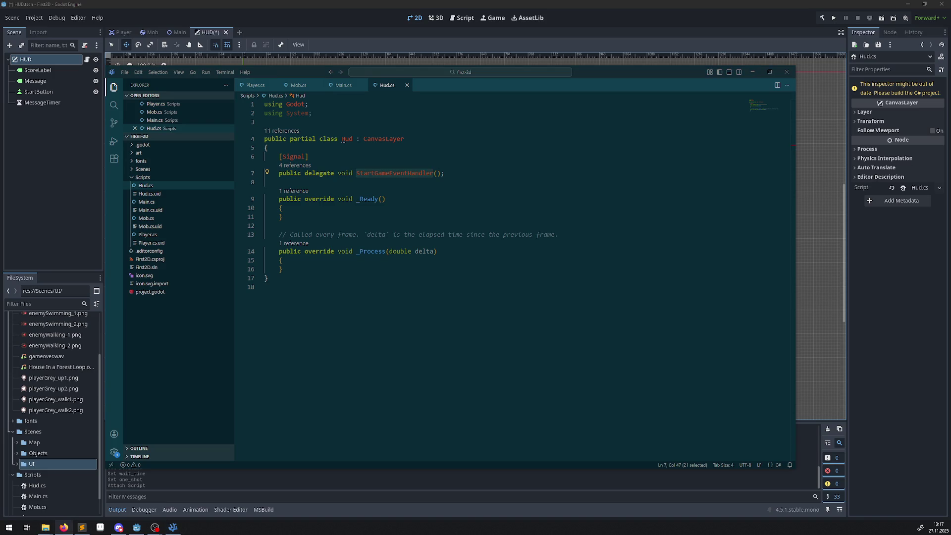
Step: Paste the ShowMessage method below _Process, indent its braces and save Hud.cs
left_click(304, 270)
type("public void ShowMessage(string text) {     var message = GetNode<Label>(\"Message\");     message.Text = text;     message.Show();      GetNode<Timer>(\"MessageTimer\").Start(); }")
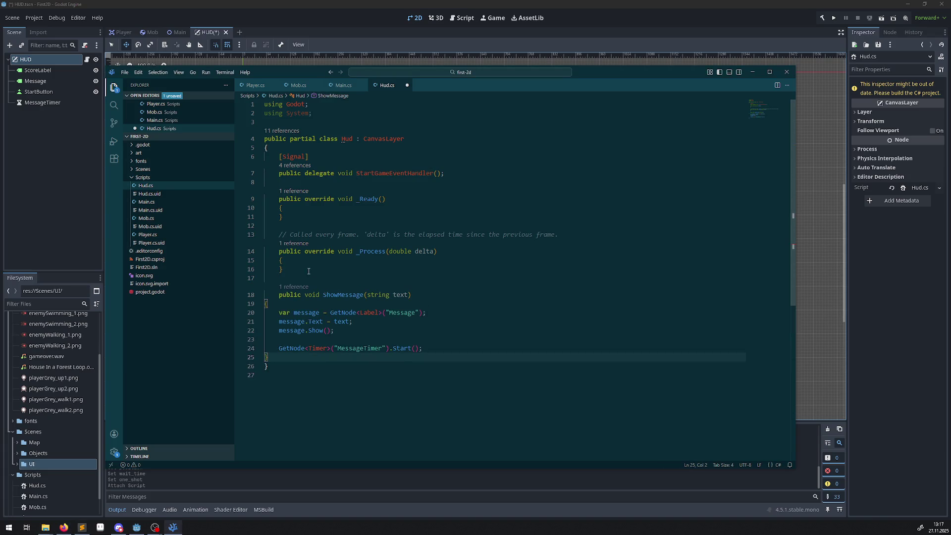
key("ctrl+s")
left_click(267, 303)
key("Tab")
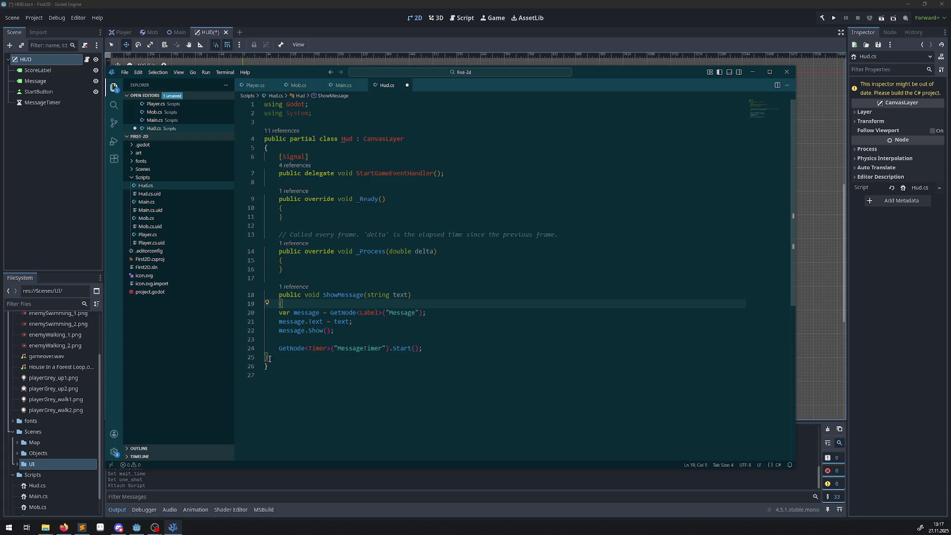
left_click(266, 356)
key("Tab")
left_click(428, 334)
key("ctrl+s")
Step: Review ShowMessage's Label Text assignment, Show call and MessageTimer Start call
double_click(365, 316)
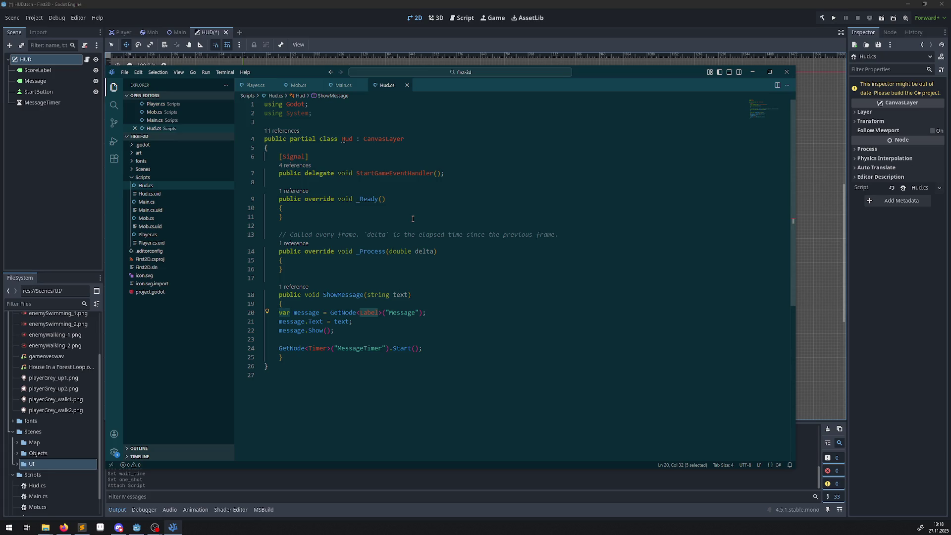
double_click(320, 322)
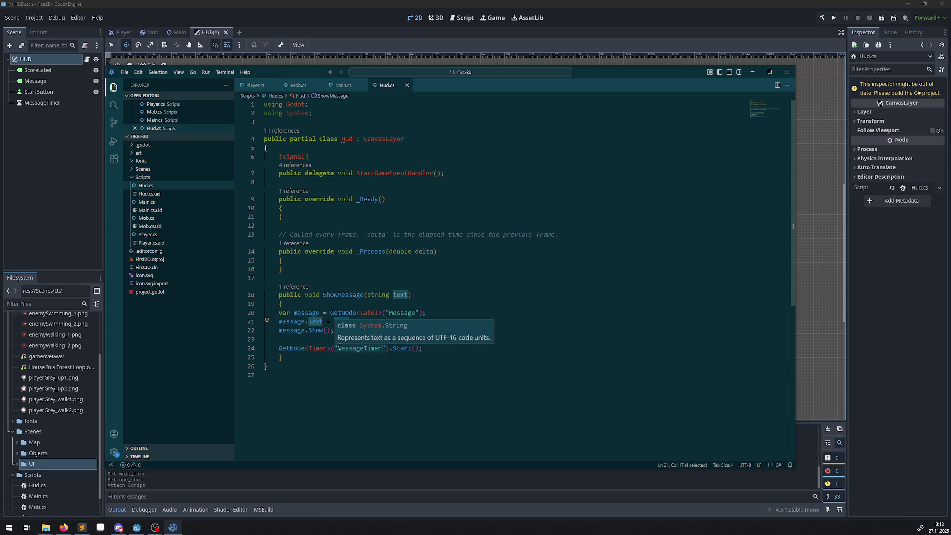
double_click(398, 295)
double_click(316, 331)
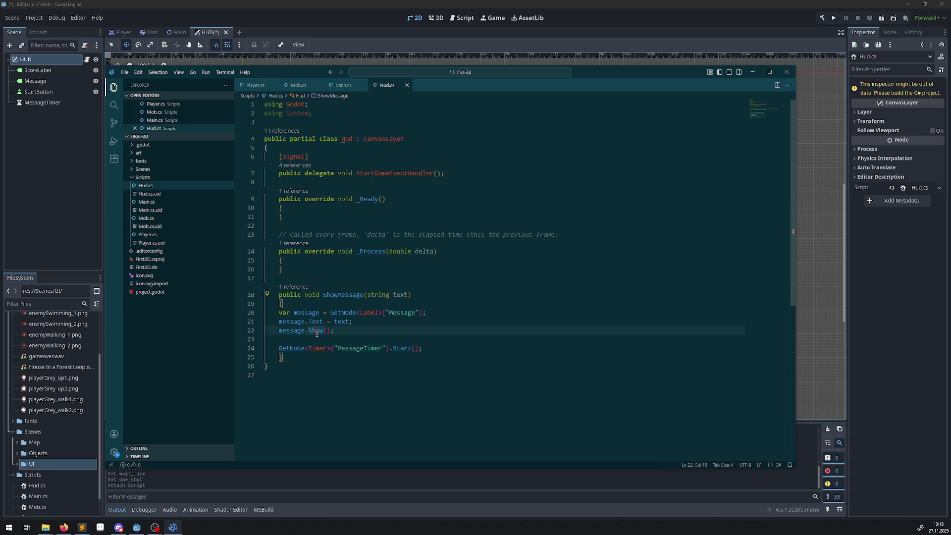
double_click(401, 349)
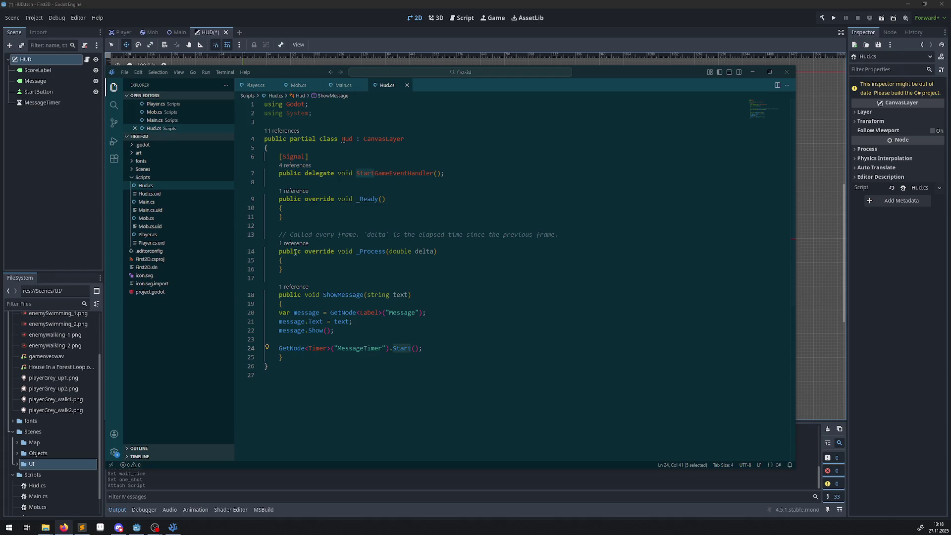
left_click(299, 357)
Step: Paste the async ShowGameOver method after ShowMessage and indent its opening and closing braces
key("Return")
type("async public void ShowGameOver() {     ShowMessage(\"Game Over\");      var messageTimer = GetNode<Timer>(\"MessageTimer\");     await ToSignal(messageTimer, Timer.SignalName.Timeout);      var message = GetNode<Label>(\"Message\");     message.Text = \"Dodge the Creeps!\";     message.Show();      await ToSignal(GetTree().CreateTimer(1.0), SceneTreeTimer.SignalName.Timeout);     GetNode<Button>(\"StartButton\").Show(); }")
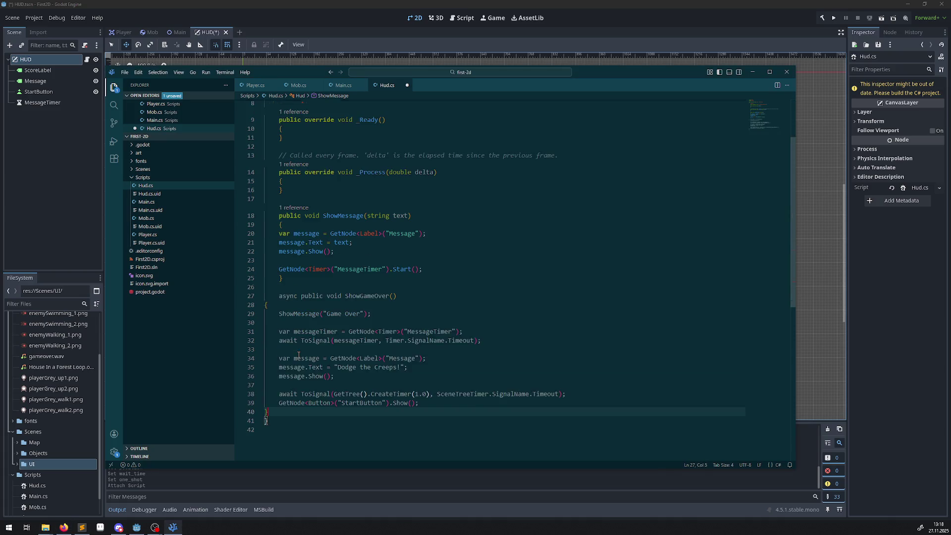
left_click(266, 312)
key("Tab")
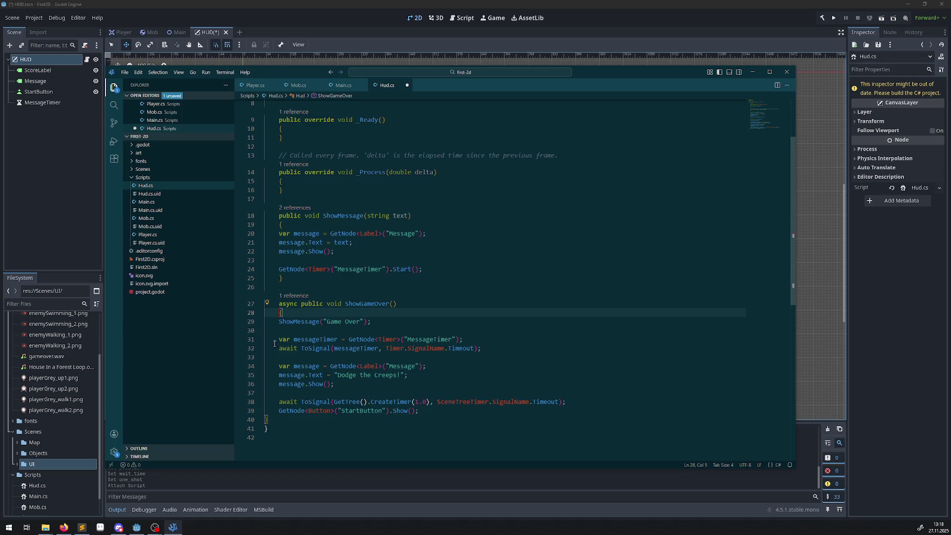
left_click(265, 419)
key("Tab")
scroll(300, 419, "down", 1)
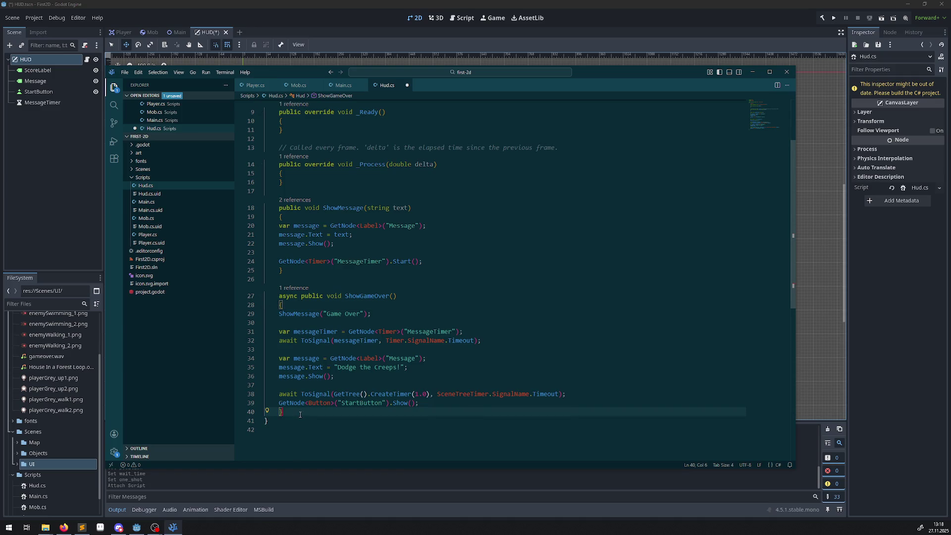
key("Return")
scroll(298, 376, "down", 1)
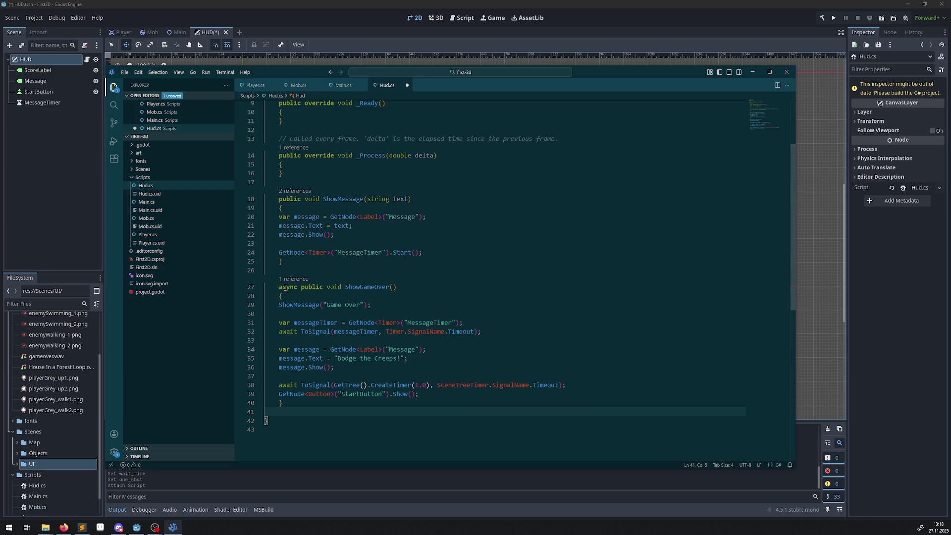
left_click(64, 527)
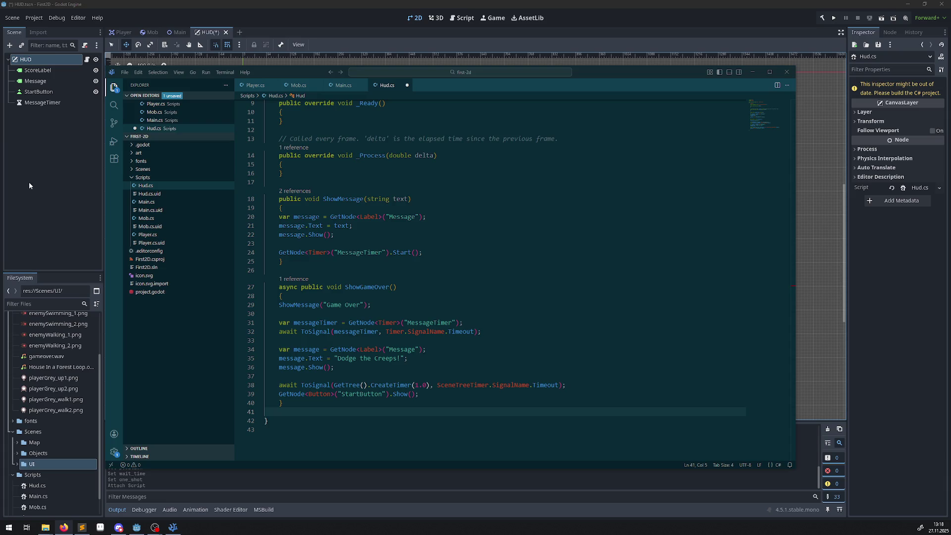
left_click(293, 286)
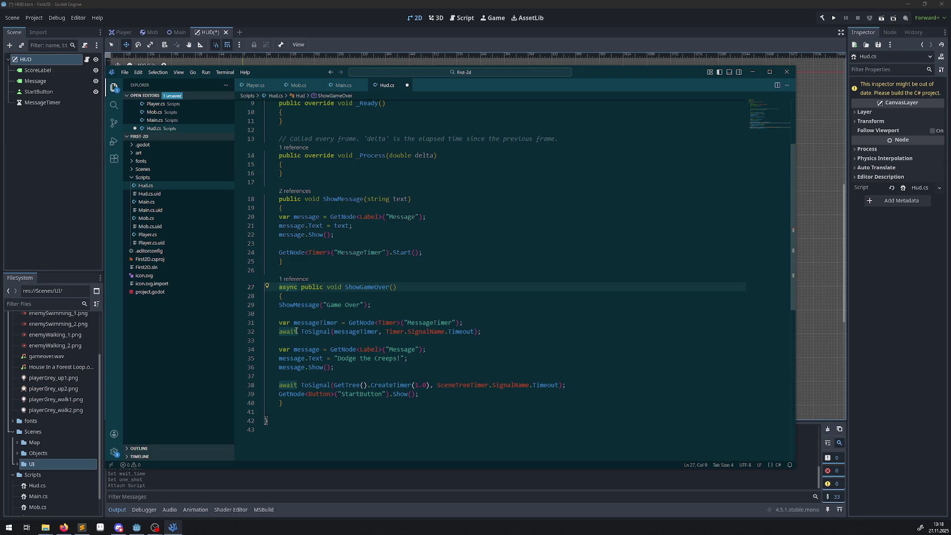
mouse_move(288, 331)
key("alt+Tab")
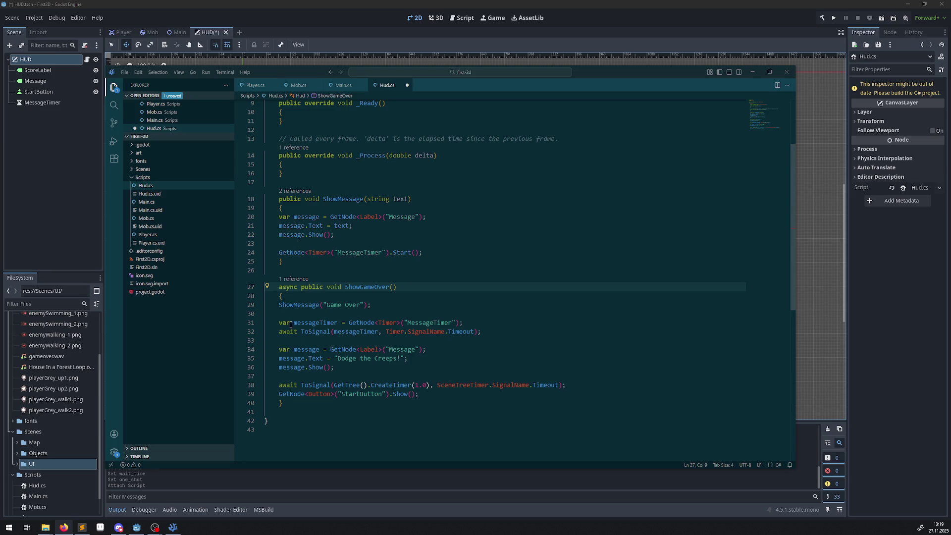
mouse_move(383, 327)
mouse_move(345, 333)
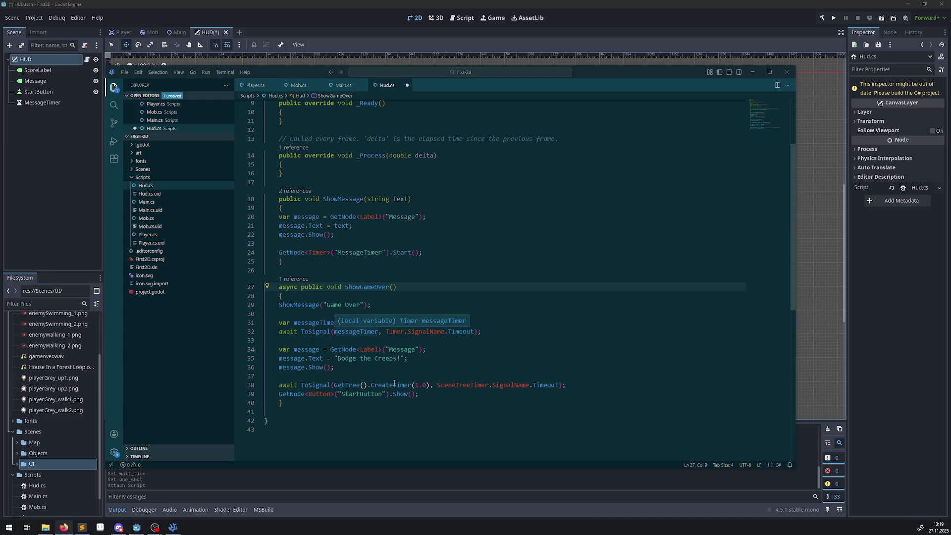
mouse_move(398, 392)
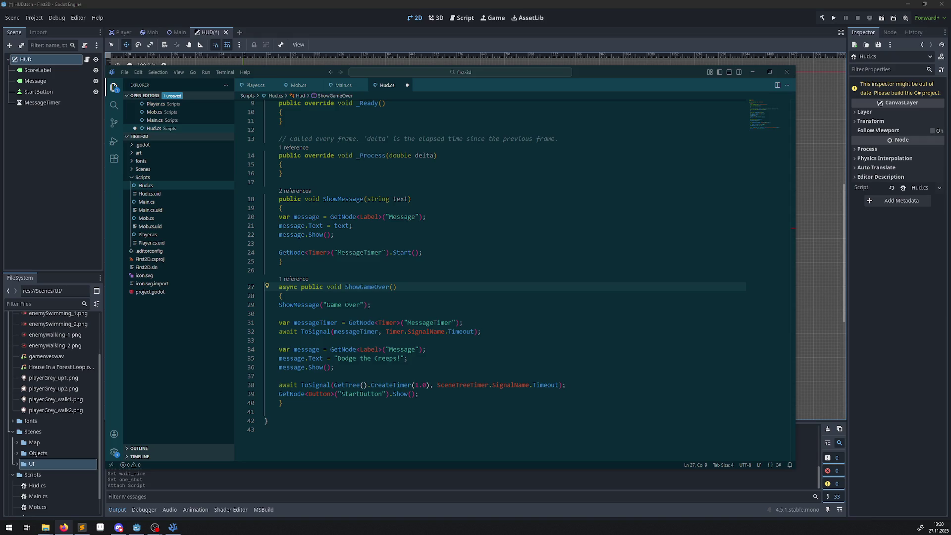
Step: Paste the UpdateScore method after ShowGameOver, indent its braces and format-save Hud.cs
scroll(318, 331, "down", 2)
left_click(286, 361)
key("Return")
type("public void UpdateScore(int score) {     GetNode<Label>(\"ScoreLabel\").Text = score.ToString(); }")
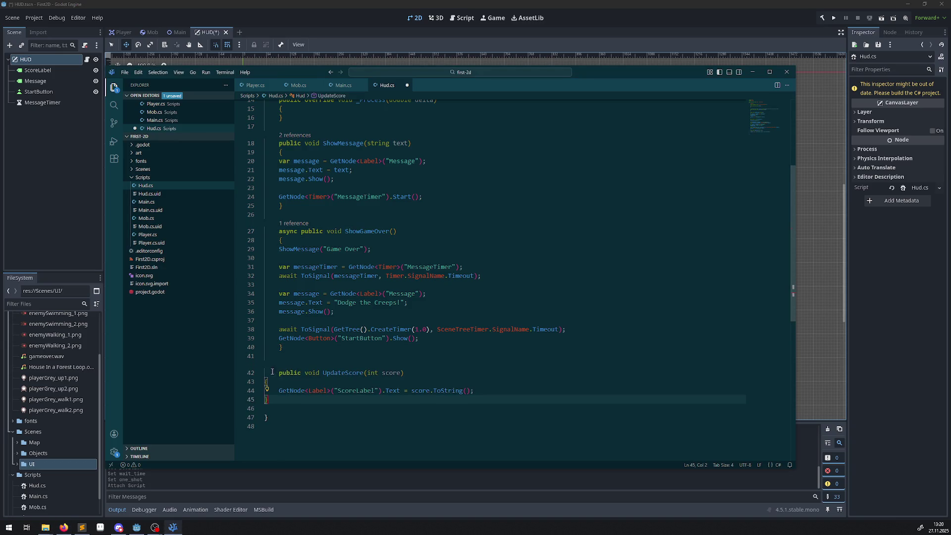
left_click(266, 382)
key("Tab")
left_click(265, 400)
key("Tab")
left_click(321, 407)
key("ctrl+s")
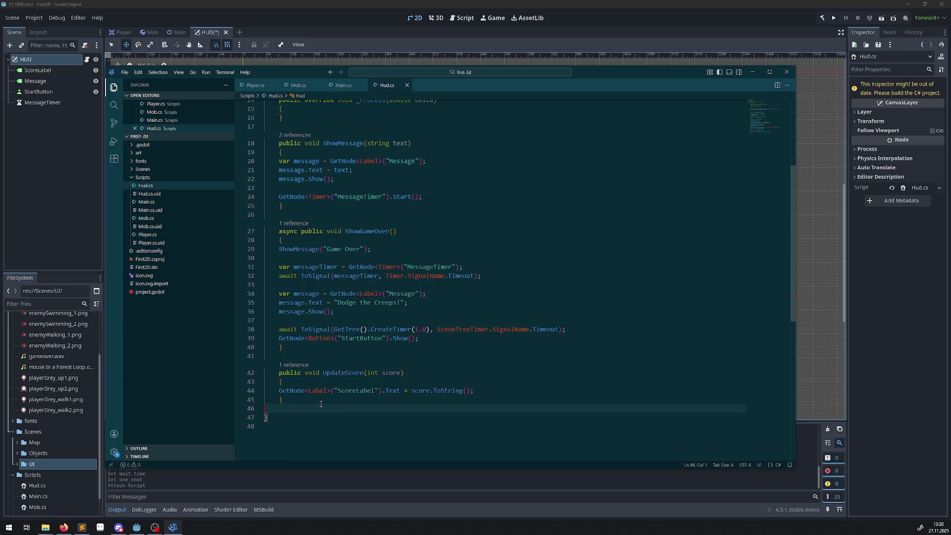
mouse_move(313, 392)
left_click_drag(280, 391, 408, 391)
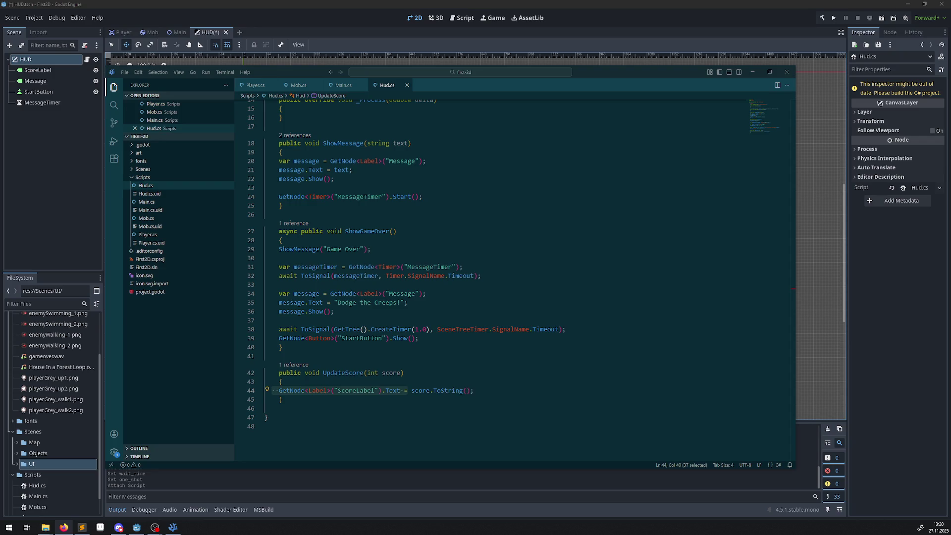
Step: Paste the OnStartButtonPressed and OnMessageTimerTimeout handlers after UpdateScore, deleting both comment lines
left_click(298, 400)
key("Return")
key("Return")
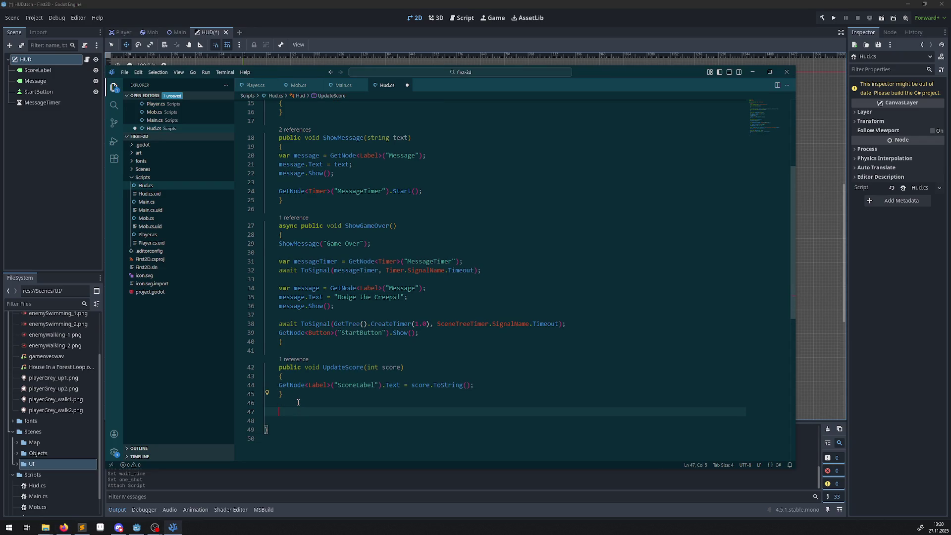
type("// We also specified this function name in PascalCase in the editor's connection window. private void OnStartButtonPressed() {     GetNode<Button>(\"StartButton\").Hide();     EmitSignal(SignalName.StartGame); }  // We also specified this function name in PascalCase in the editor's connection window. private void OnMessageTimerTimeout() {     GetNode<Label>(\"Message\").Hide(); }")
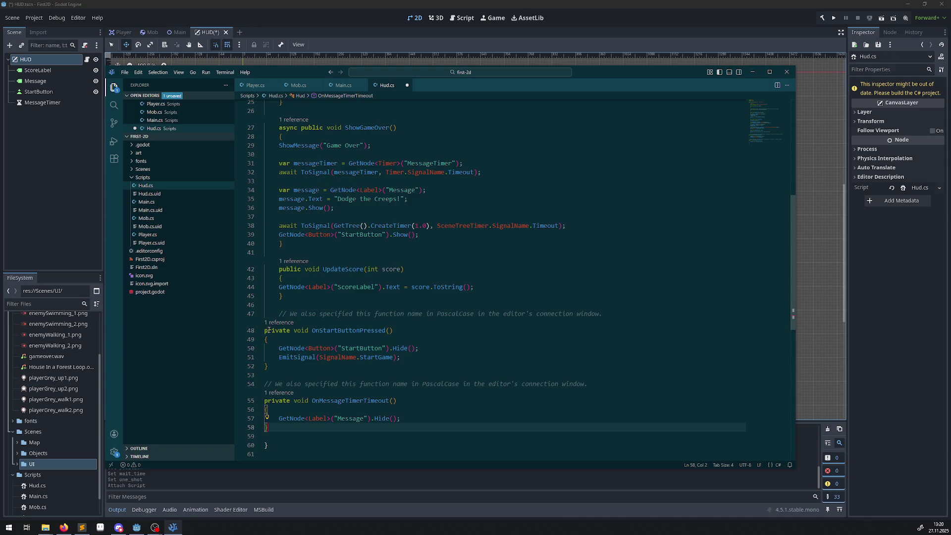
left_click(592, 320)
triple_click(591, 319)
key("BackSpace")
left_click(597, 375)
key("shift+Home")
key("BackSpace")
key("BackSpace")
key("ctrl+s")
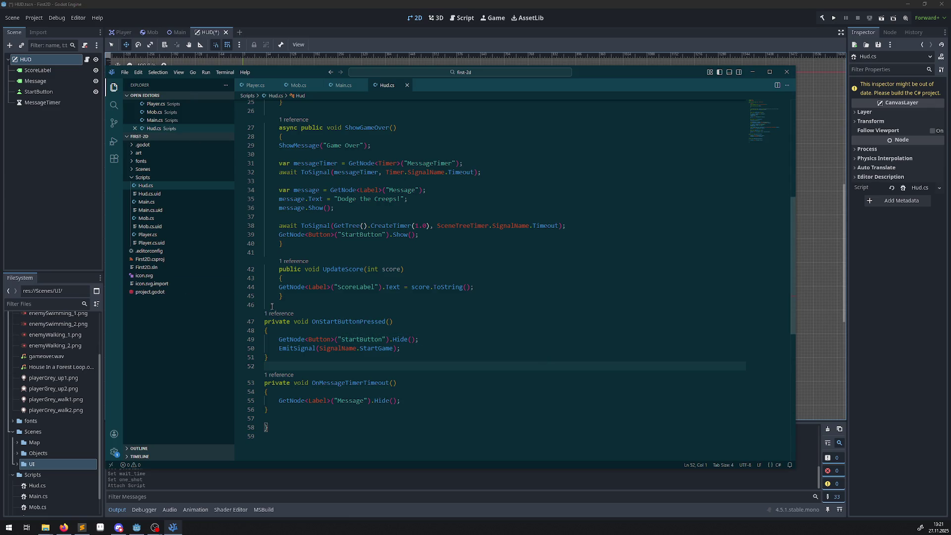
Step: Indent both handler methods one level and save Hud.cs
left_click(415, 340)
double_click(296, 348)
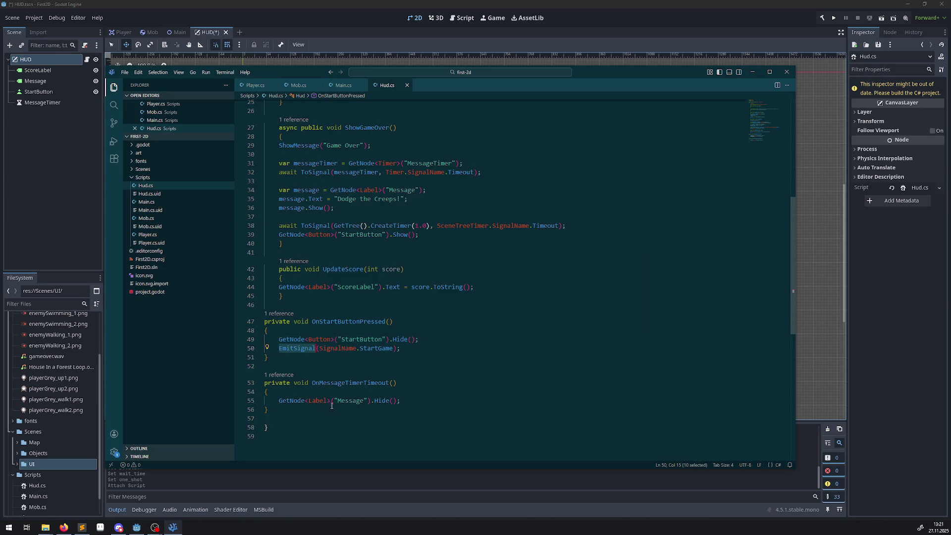
left_click_drag(267, 419, 257, 310)
key("Tab")
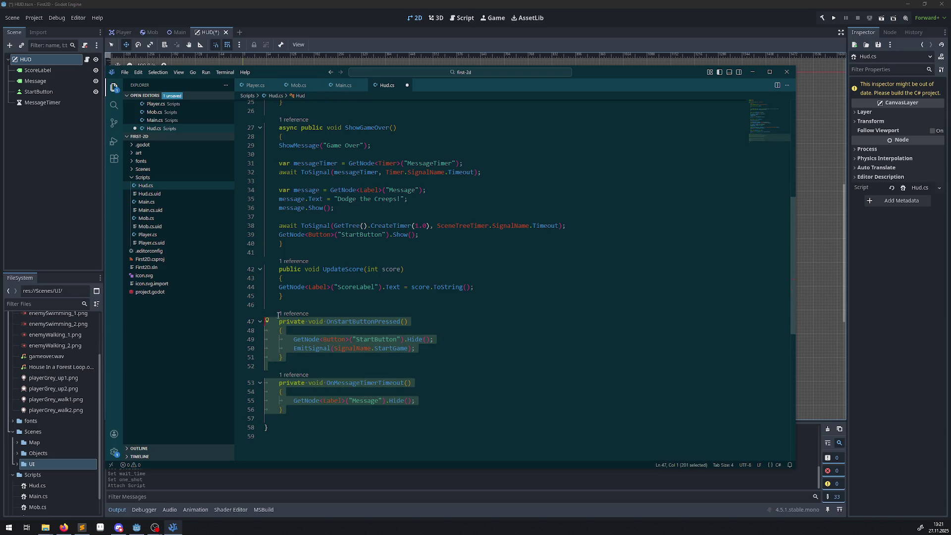
left_click(517, 376)
key("ctrl+s")
scroll(424, 371, "down", 2)
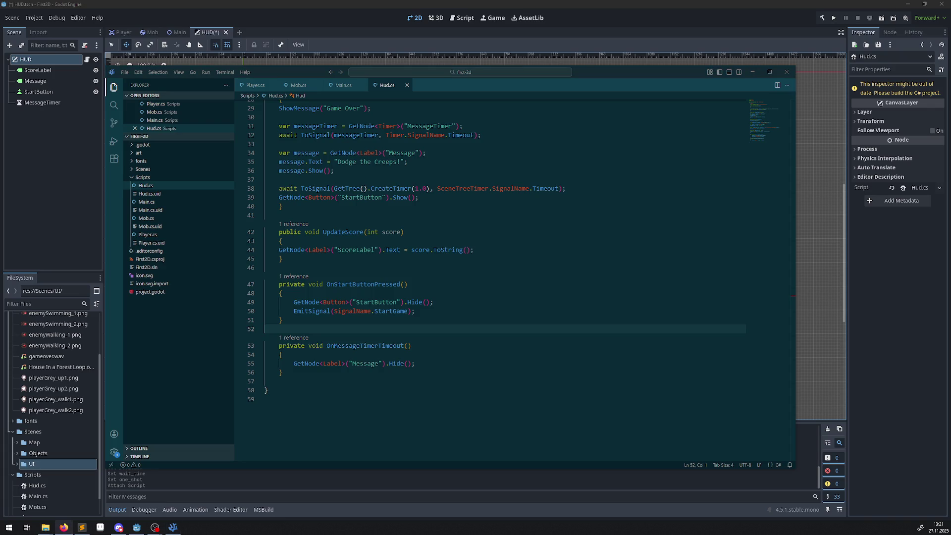
Step: Return to Godot to rebuild the .NET project, then select MessageTimer
left_click(499, 229)
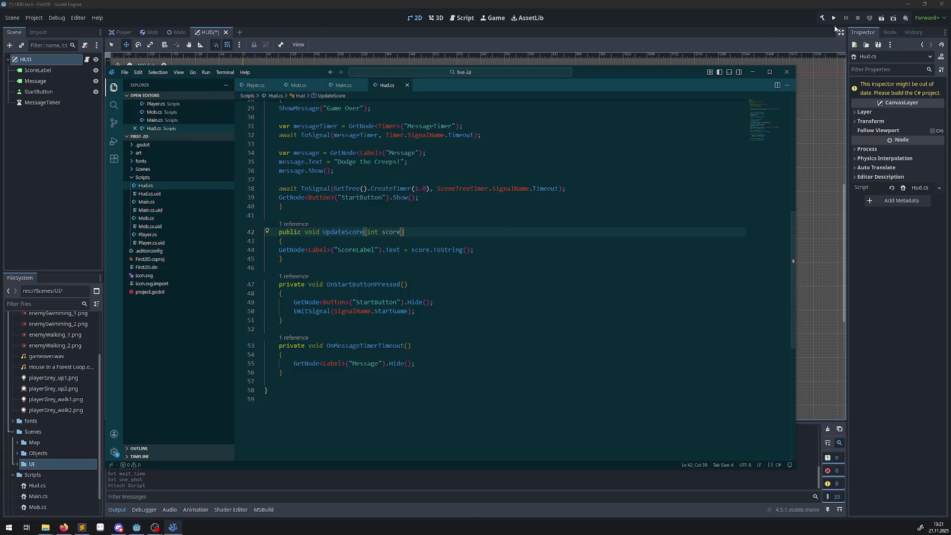
key("alt+Tab")
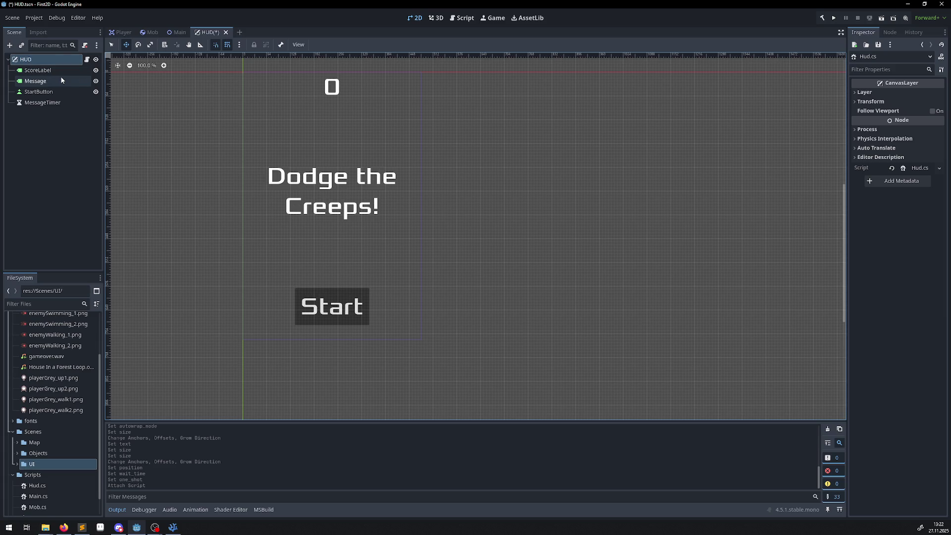
left_click(39, 106)
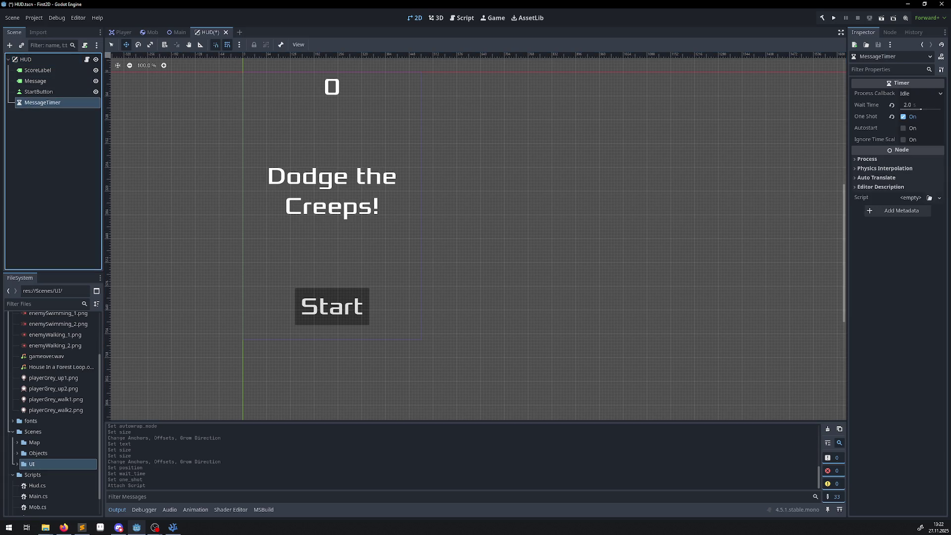
Step: Connect MessageTimer's timeout signal to OnMessageTimerTimeout
left_click(889, 32)
double_click(880, 82)
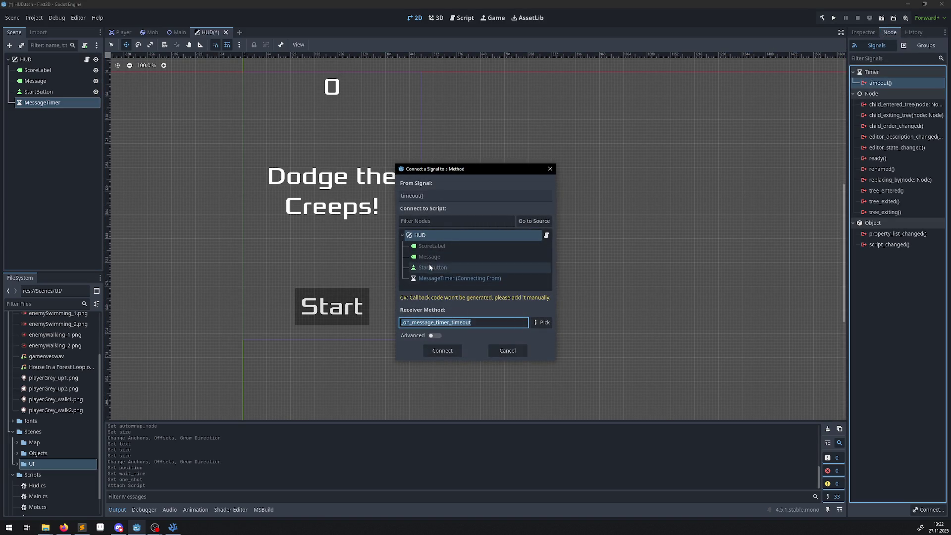
left_click(547, 325)
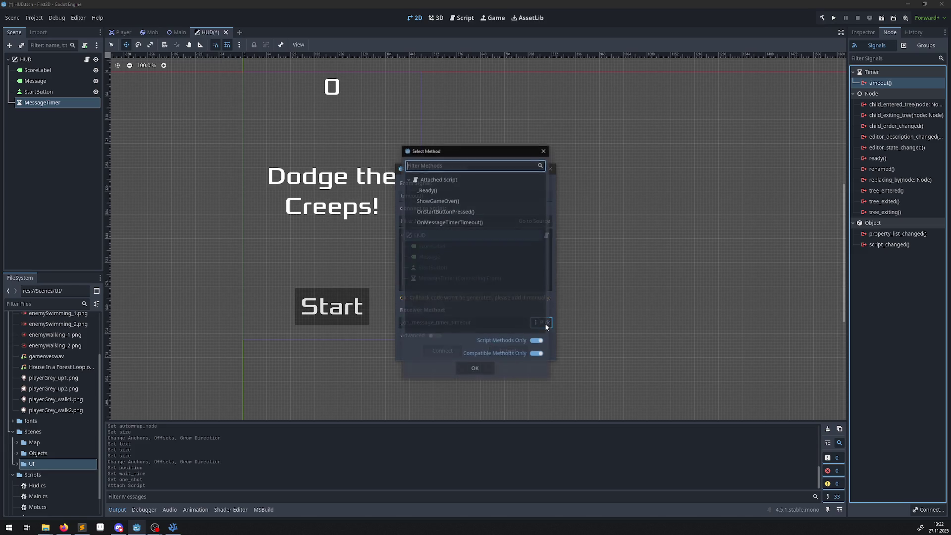
double_click(446, 223)
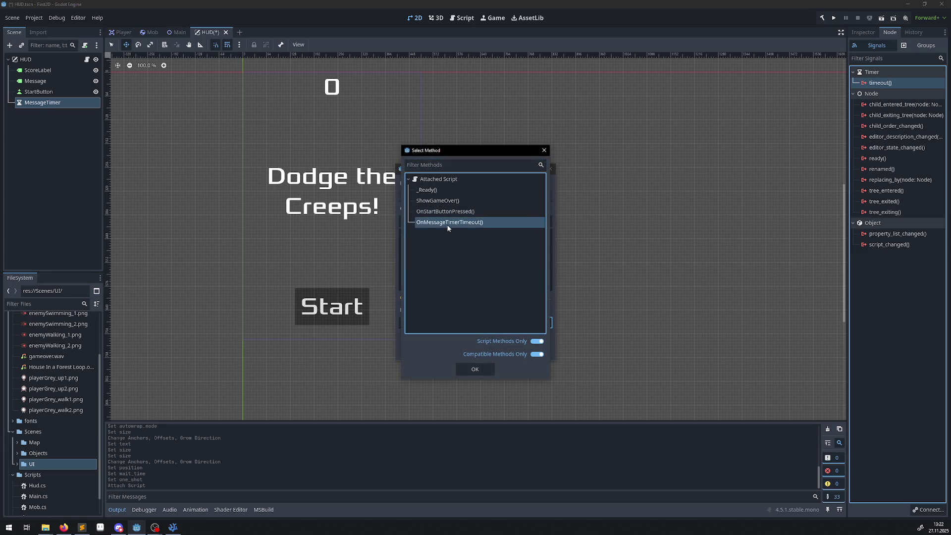
left_click(446, 354)
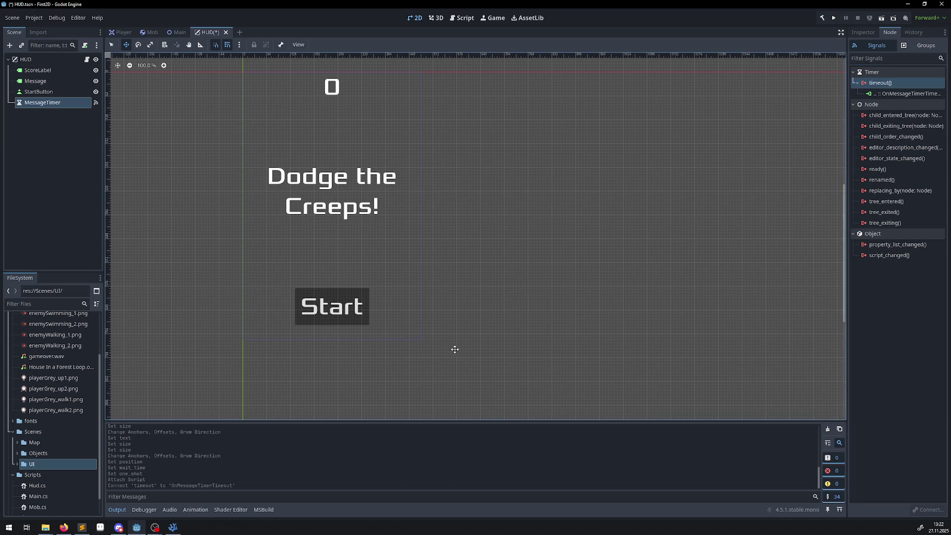
Step: Connect StartButton's pressed signal to OnStartButtonPressed and save the HUD scene
left_click(37, 93)
left_click(36, 93)
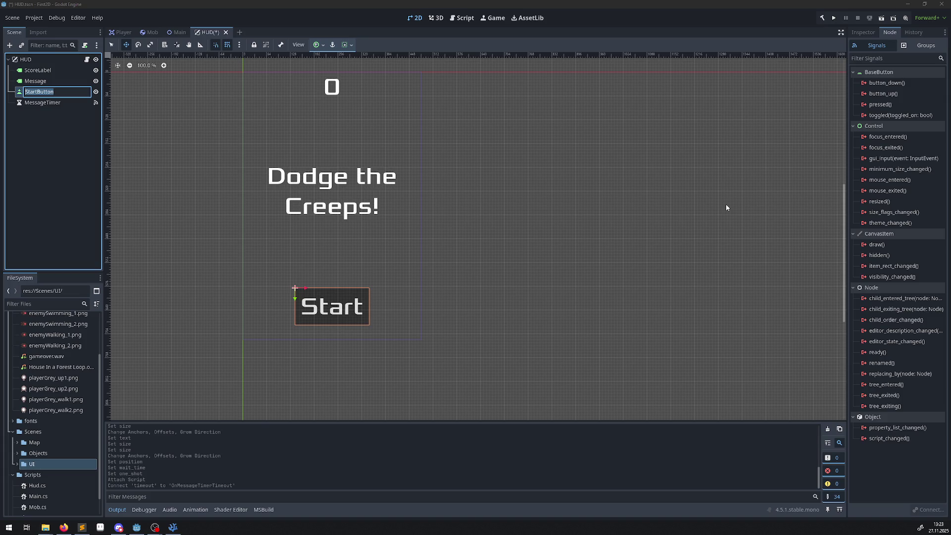
left_click(881, 105)
double_click(881, 105)
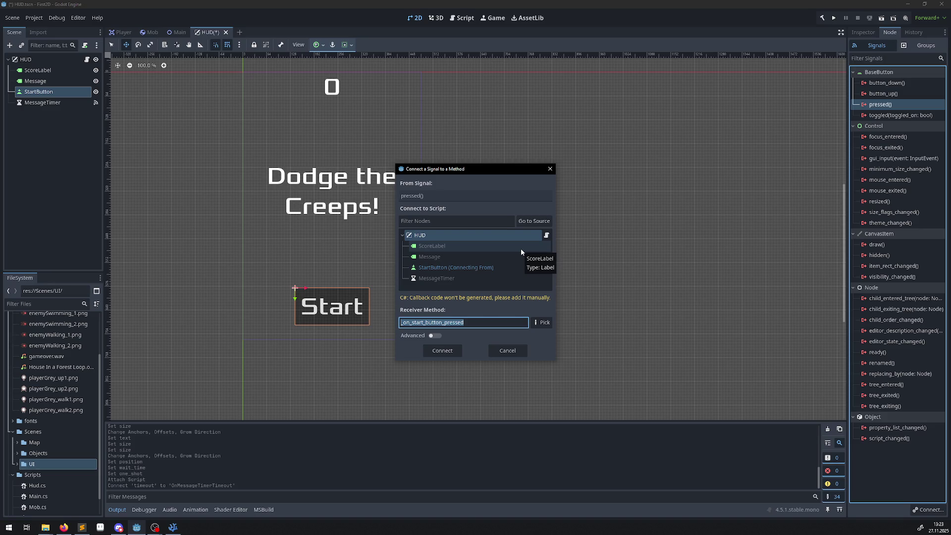
left_click(542, 322)
double_click(463, 212)
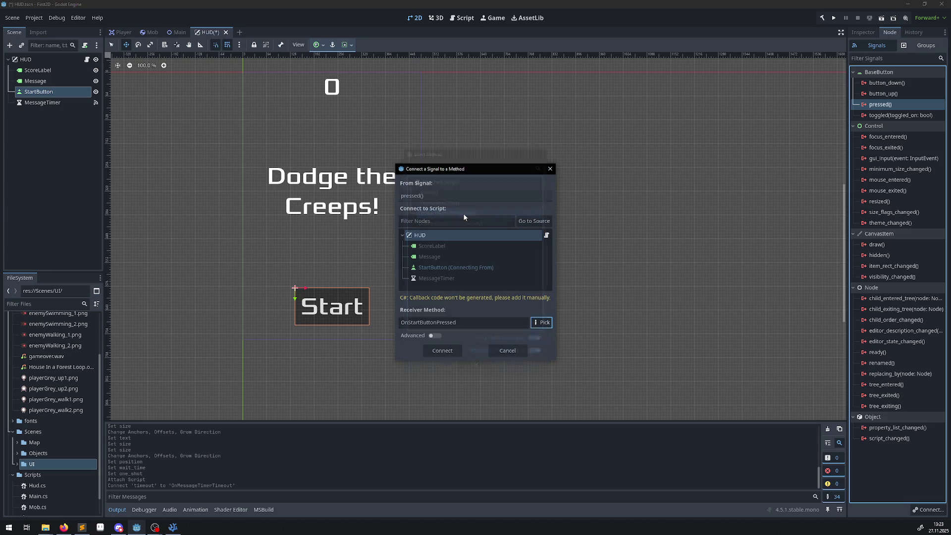
left_click(446, 347)
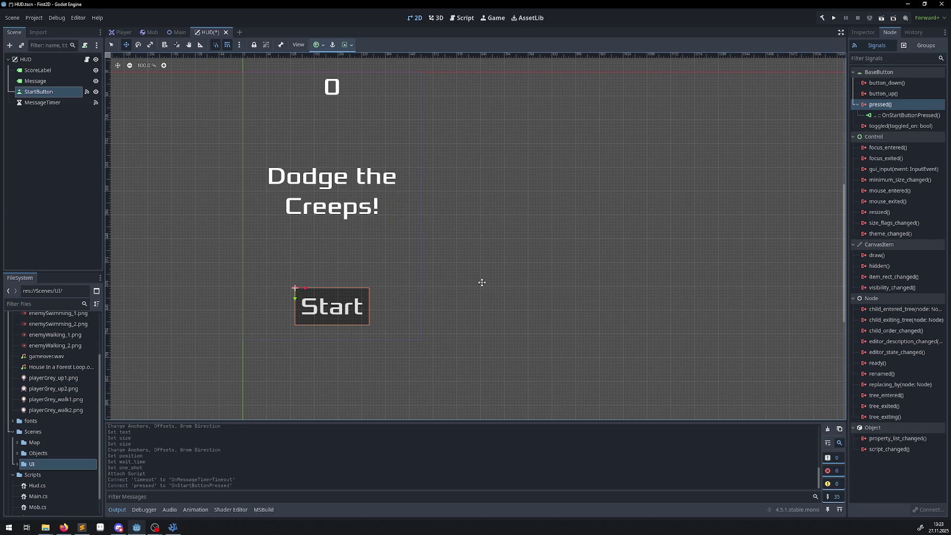
key("ctrl+s")
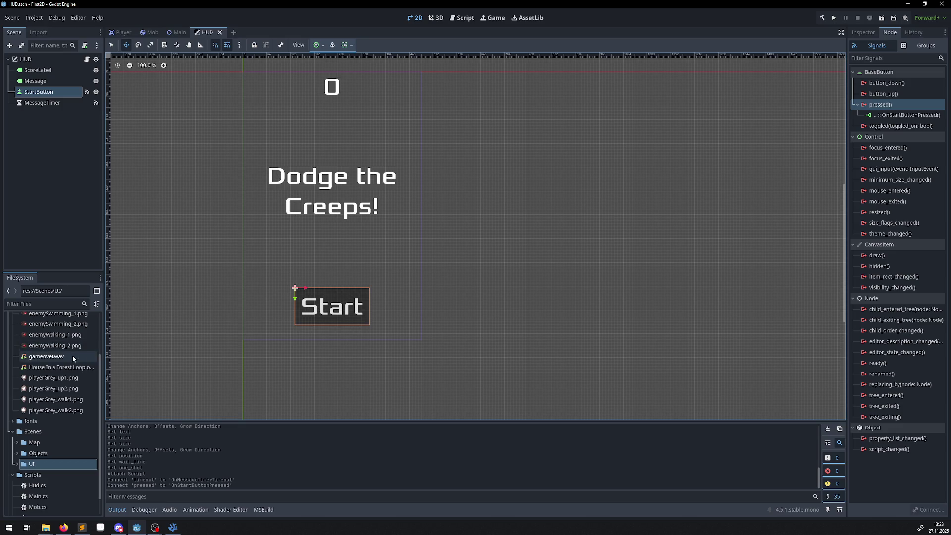
Step: Expand the Scenes/Map folder in FileSystem and open Main.tscn in the editor
scroll(66, 453, "down", 2)
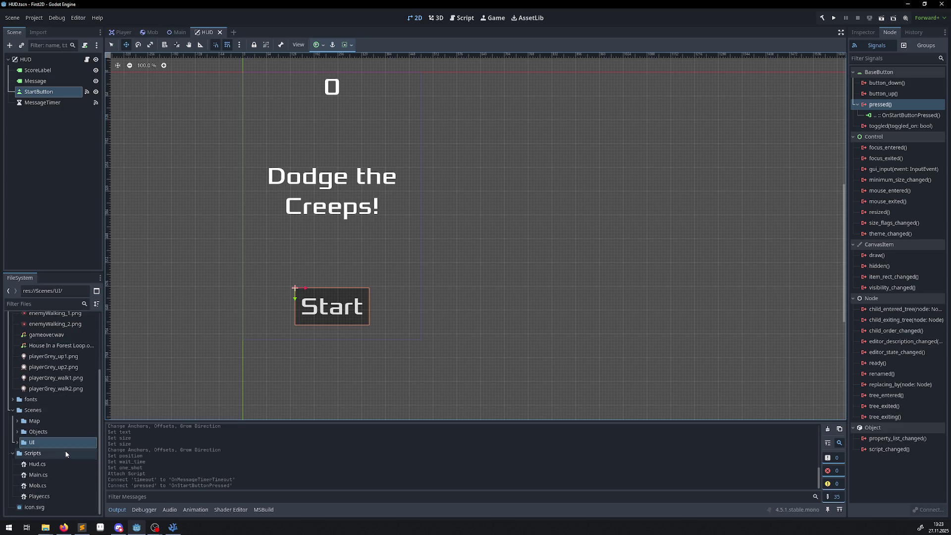
left_click(17, 420)
double_click(44, 432)
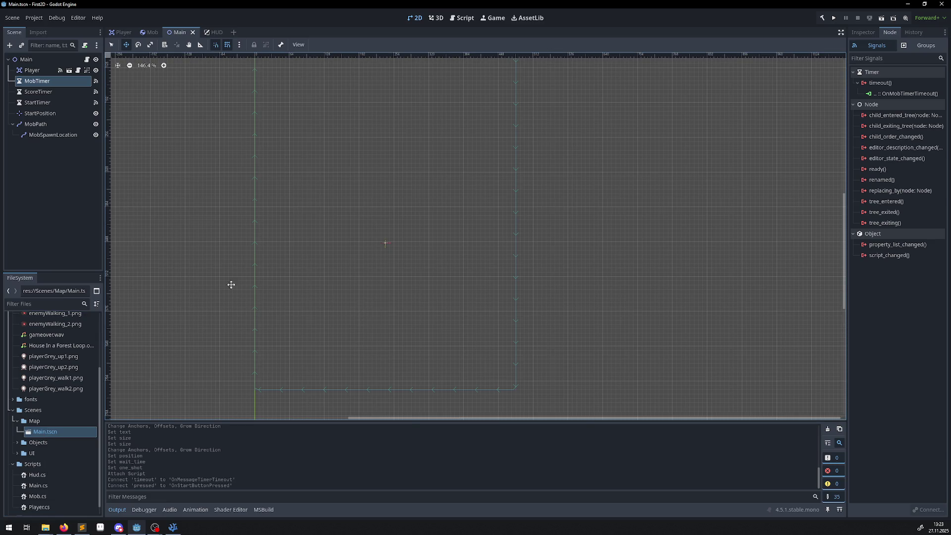
key("alt+Tab")
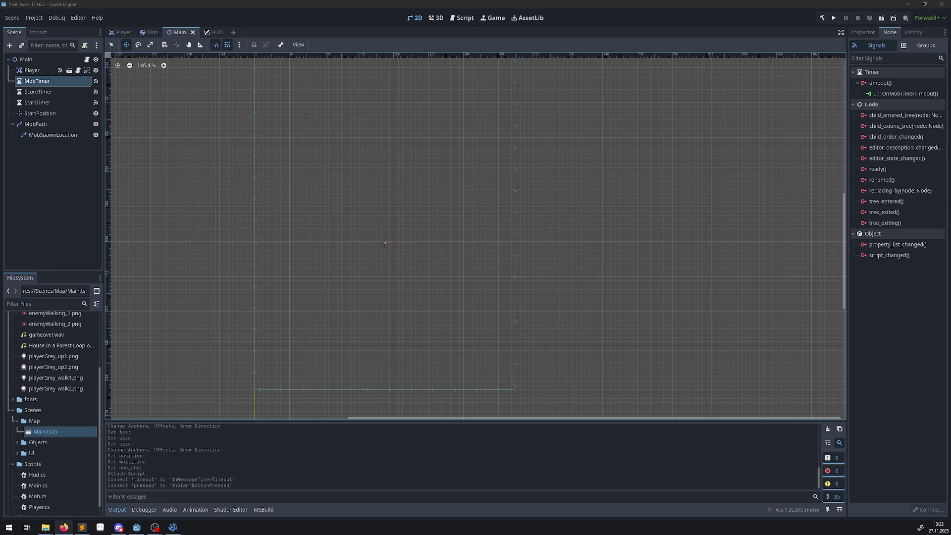
key("alt+Tab")
key("alt+Tab")
Step: Instance HUD.tscn under the Main root node and begin connecting the HUD's StartGame signal
left_click(22, 62)
left_click(21, 45)
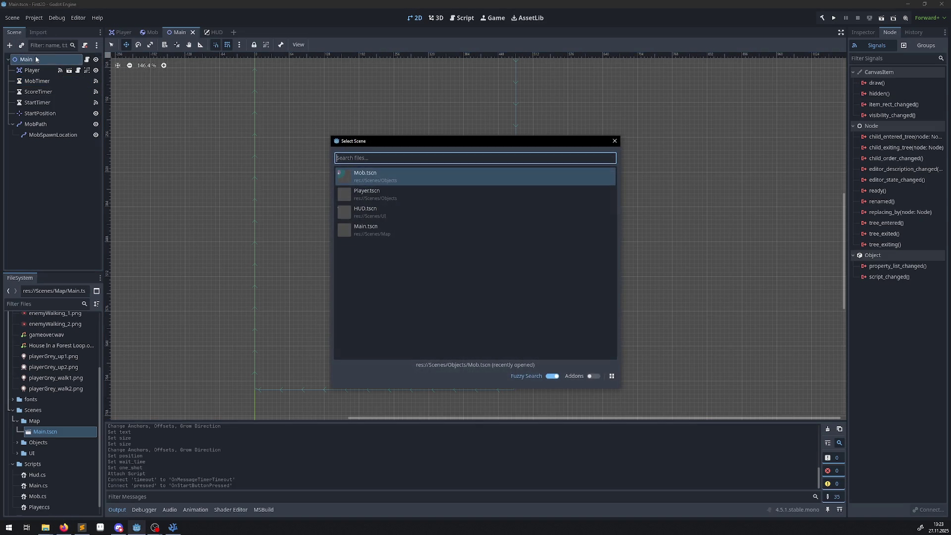
double_click(374, 214)
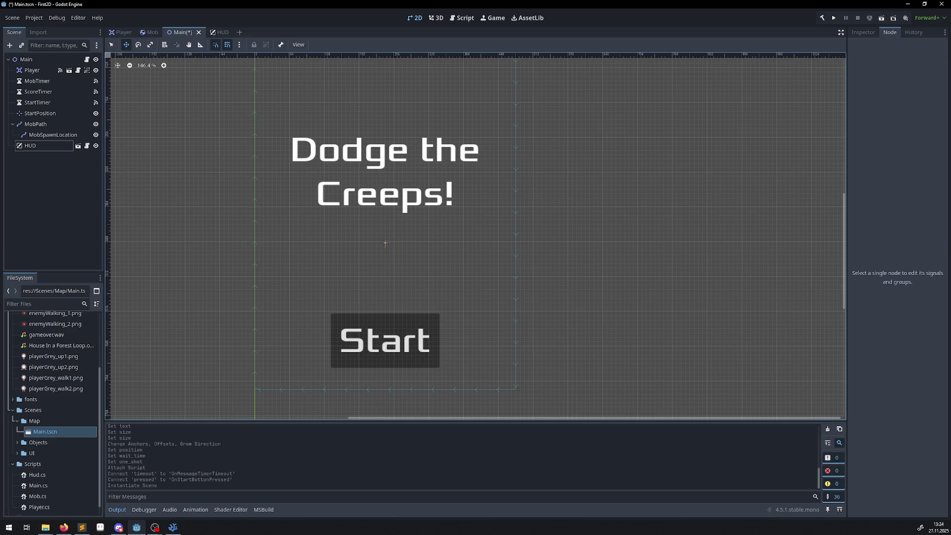
left_click(27, 146)
double_click(884, 82)
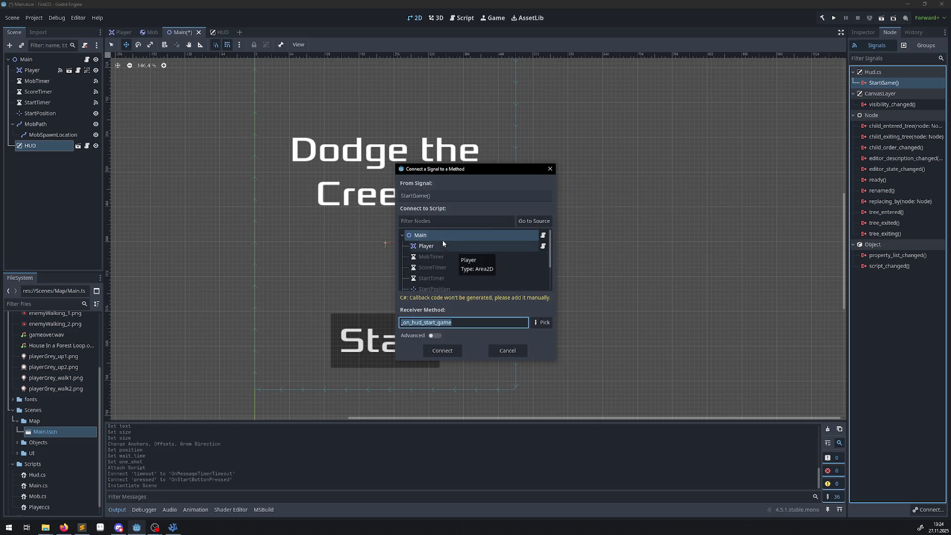
Step: Connect HUD's StartGame signal to Main's NewGame method, then return to VS Code
left_click(543, 323)
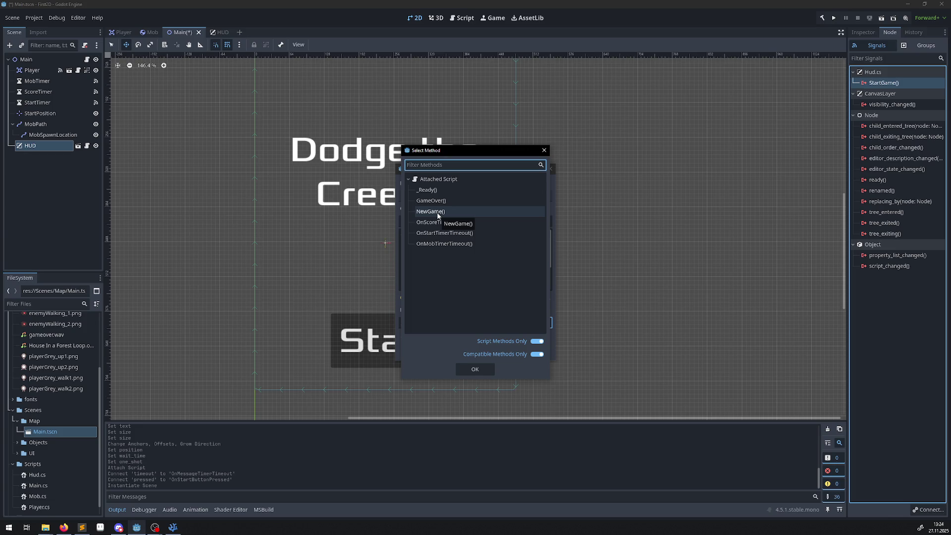
double_click(438, 211)
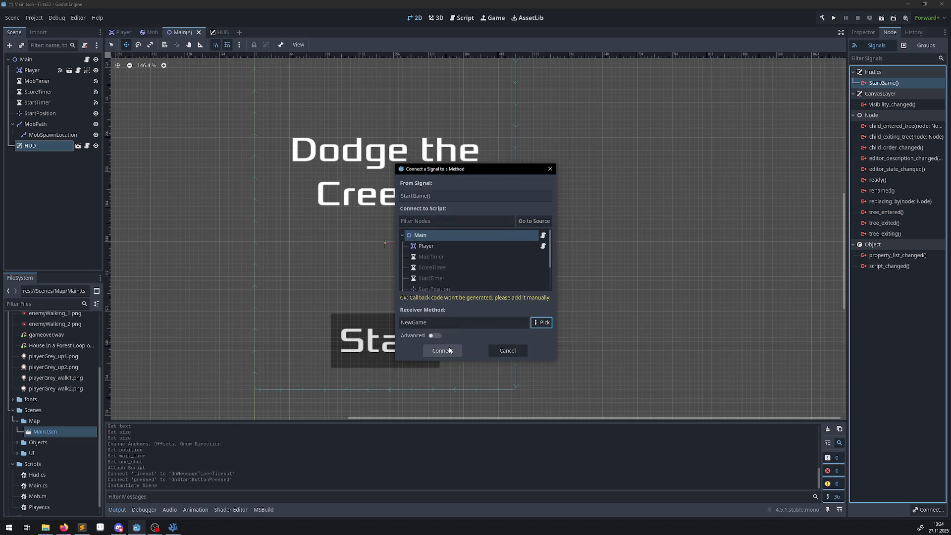
left_click(446, 351)
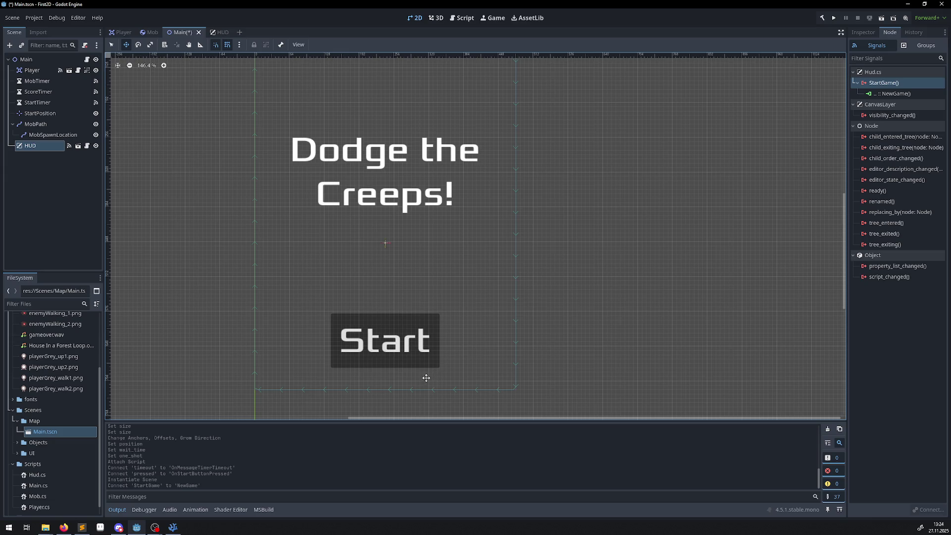
left_click(168, 526)
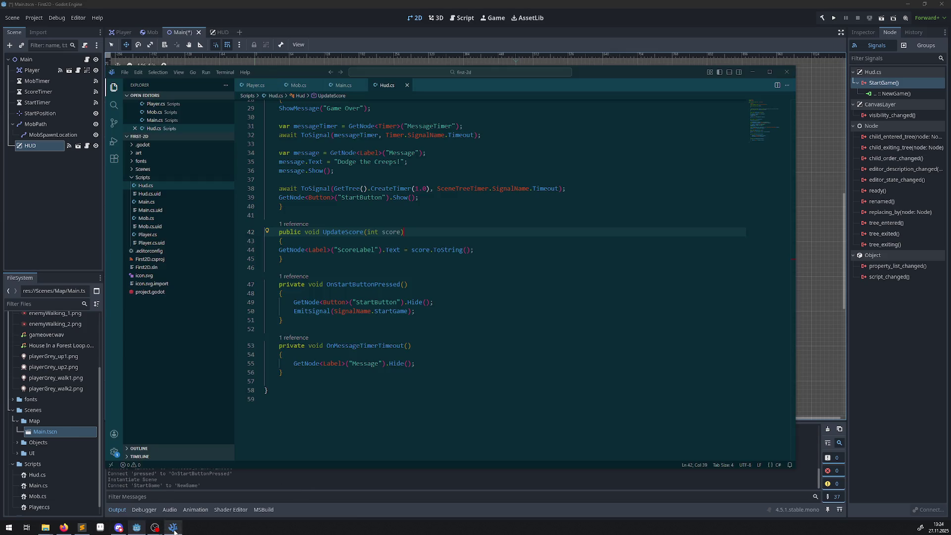
Step: Scroll through Hud.cs, then open Main.cs from the Explorer sidebar
scroll(440, 284, "up", 9)
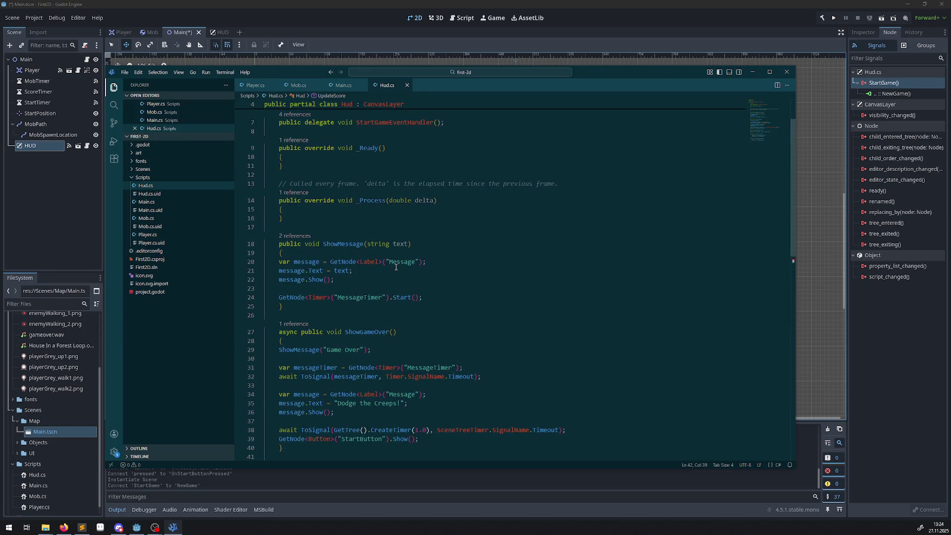
scroll(438, 334, "down", 3)
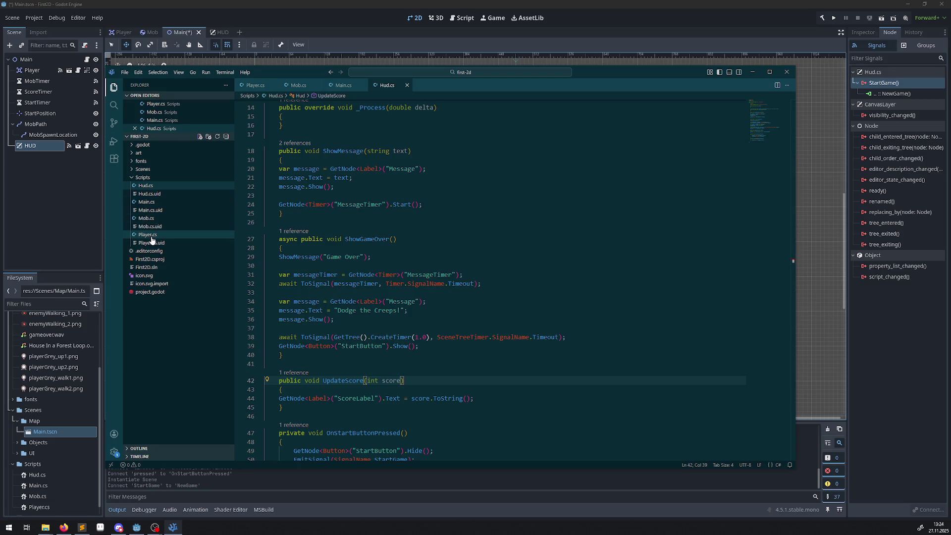
left_click(148, 202)
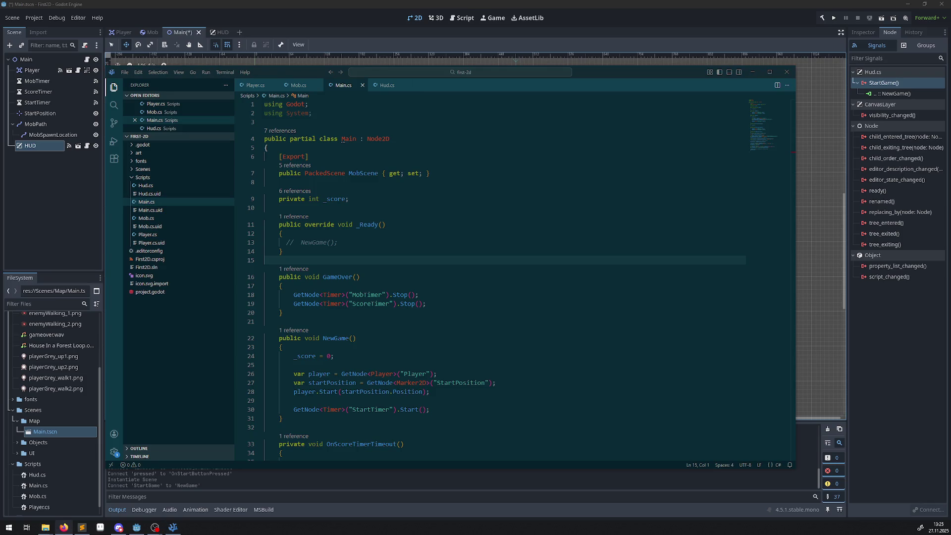
Step: Paste the three HUD setup lines into NewGame after the score reset, indent them, and save
scroll(399, 296, "down", 10)
scroll(446, 328, "up", 10)
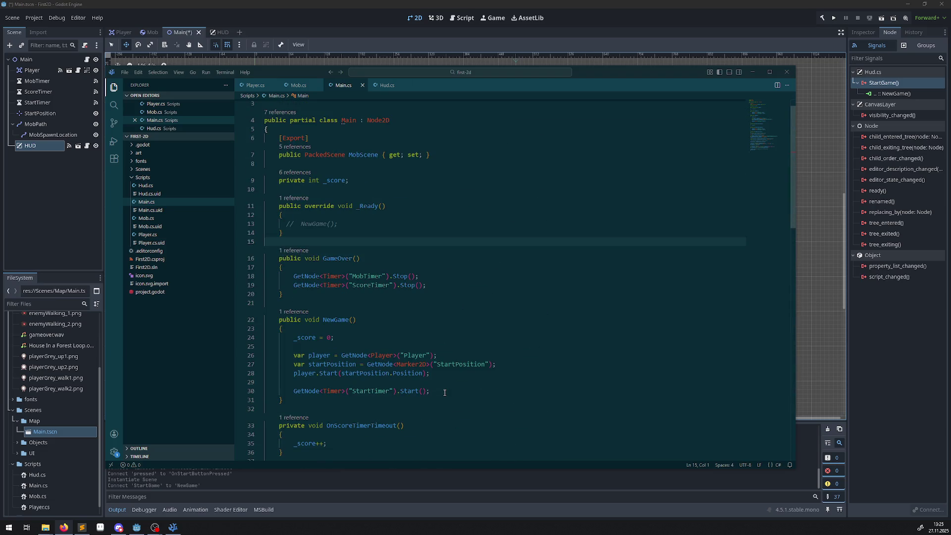
left_click(343, 339)
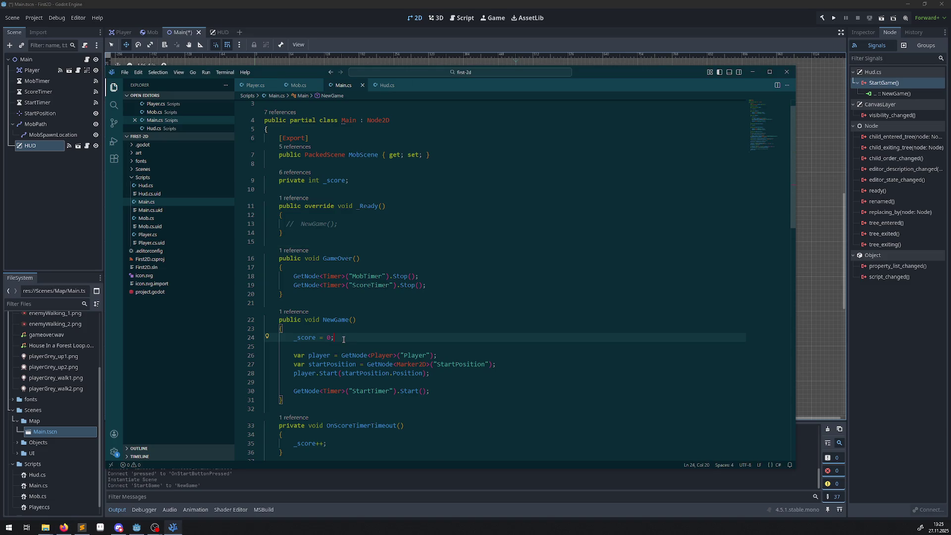
key("Return")
key("Return")
type("var hud = GetNode<HUD>(\"HUD\"); hud.UpdateScore(_score); hud.ShowMessage(\"Get Ready!\");")
left_click(269, 364)
key("Tab")
key("Tab")
left_click(270, 373)
key("Tab")
key("Tab")
left_click(437, 340)
key("ctrl+s")
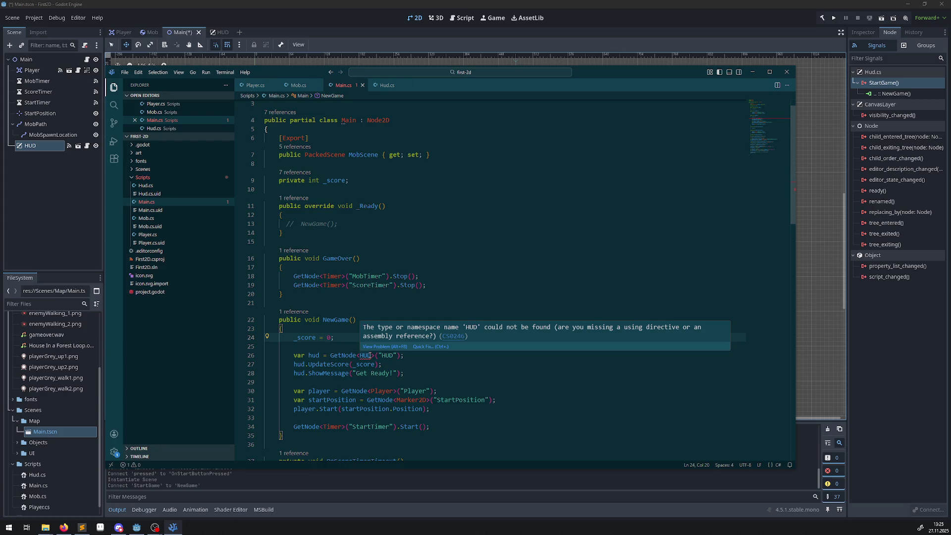
Step: Change the unrecognised HUD type on line 26 to Hud and save Main.cs
left_click(363, 355)
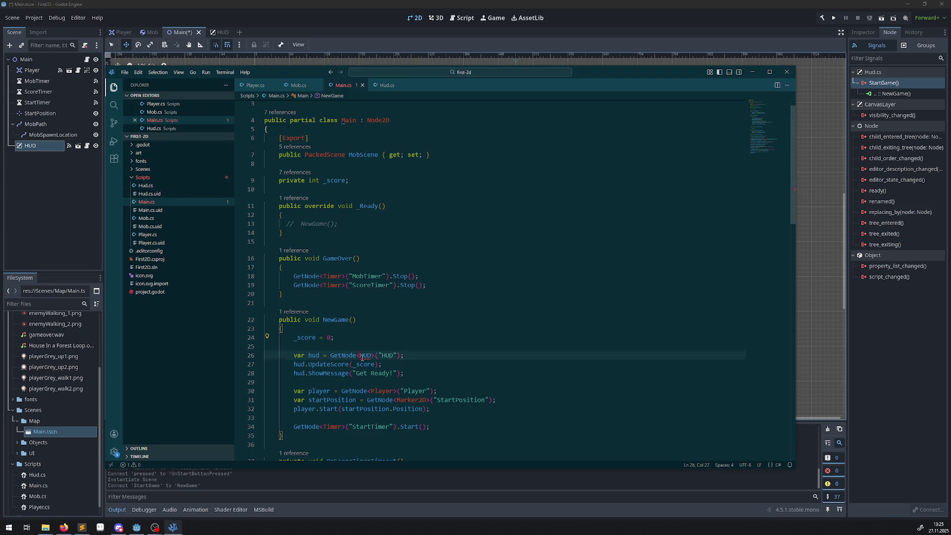
mouse_move(397, 394)
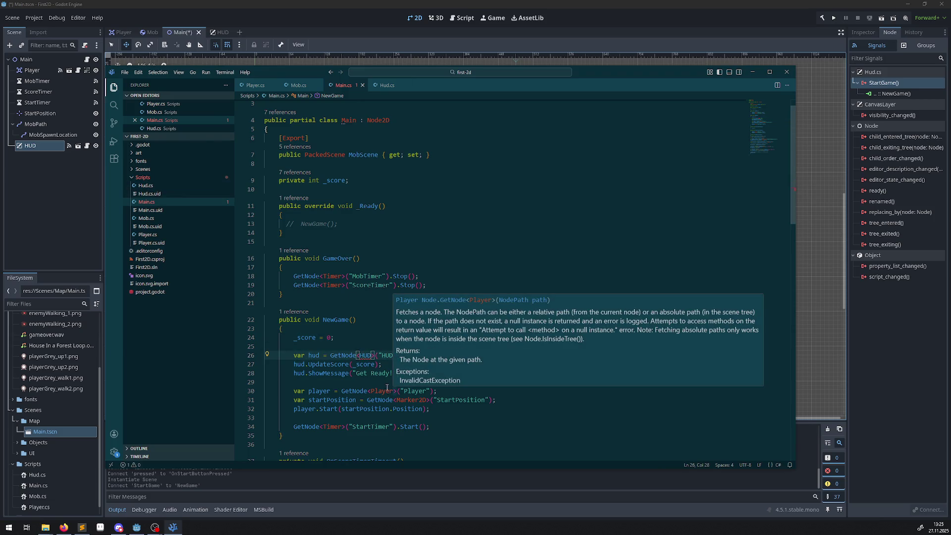
double_click(365, 355)
type("Hud")
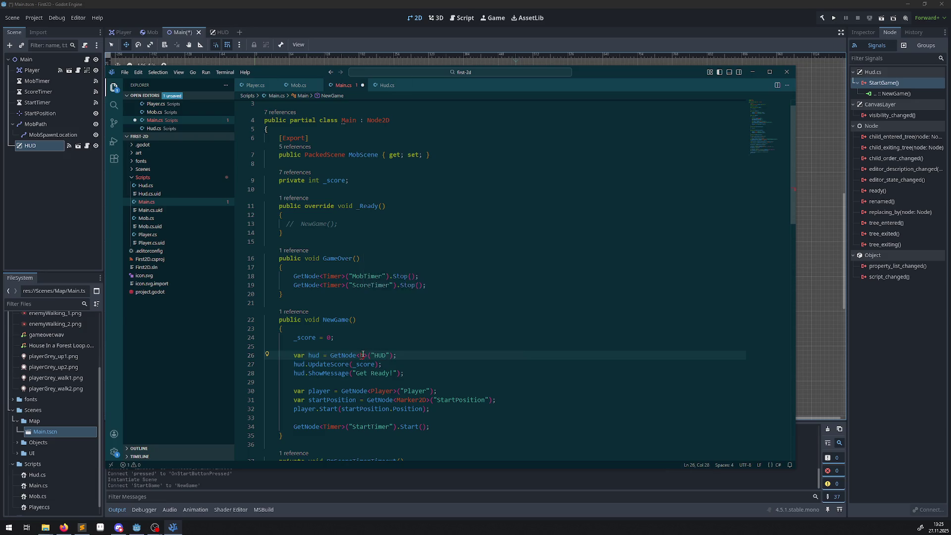
left_click(386, 339)
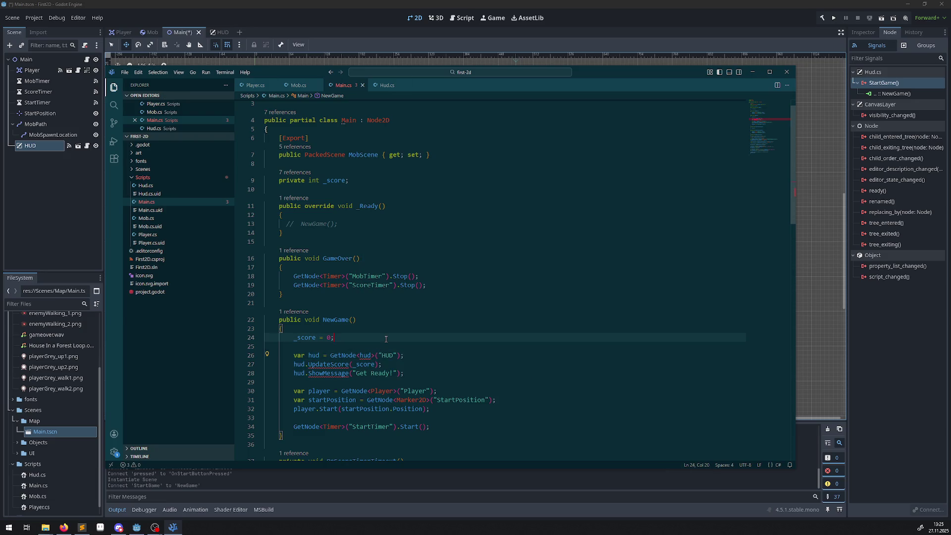
double_click(367, 355)
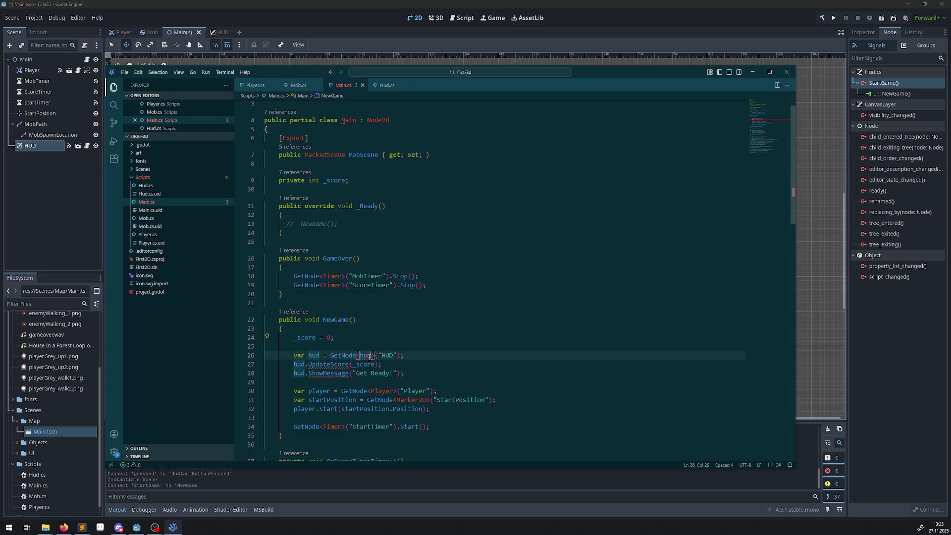
type("Hud")
key("ctrl+s")
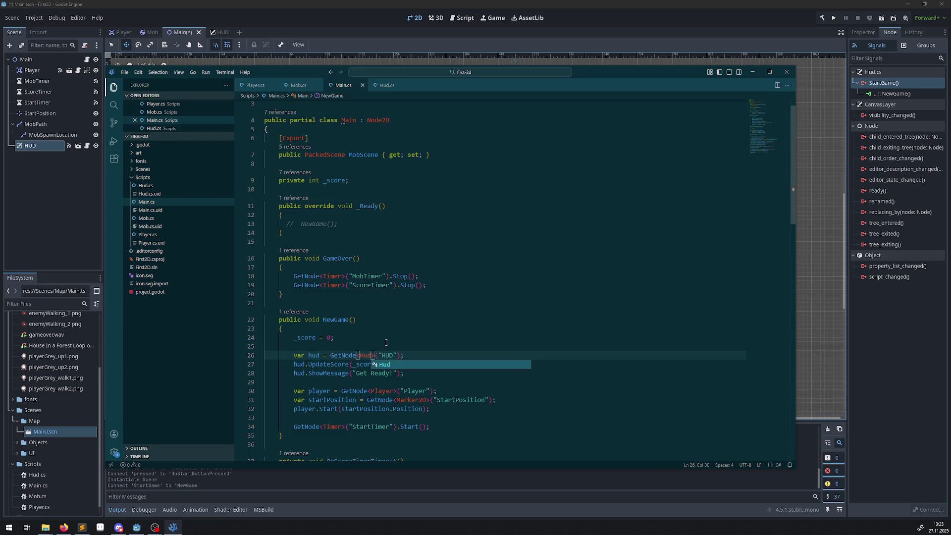
left_click(410, 325)
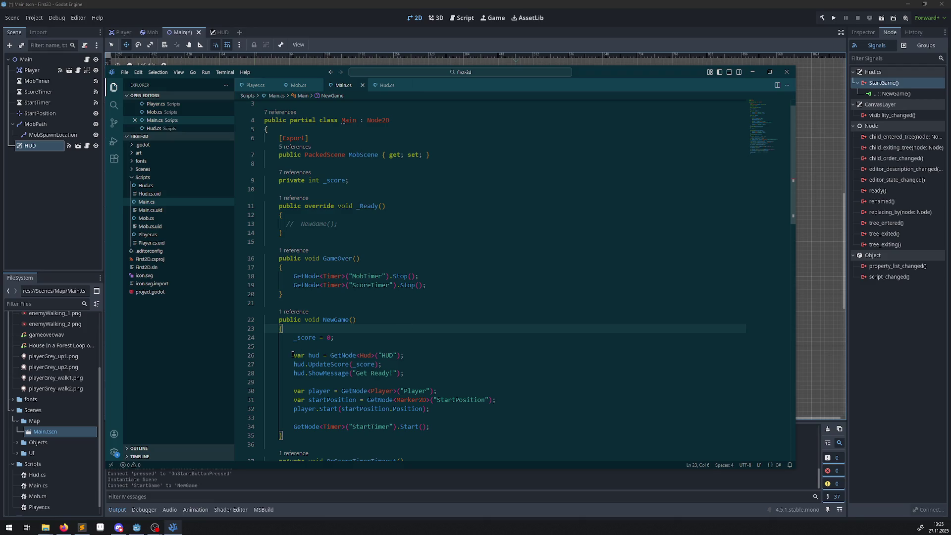
Step: Add the Hud ShowGameOver call to the GameOver method and save Main.cs
left_click(63, 526)
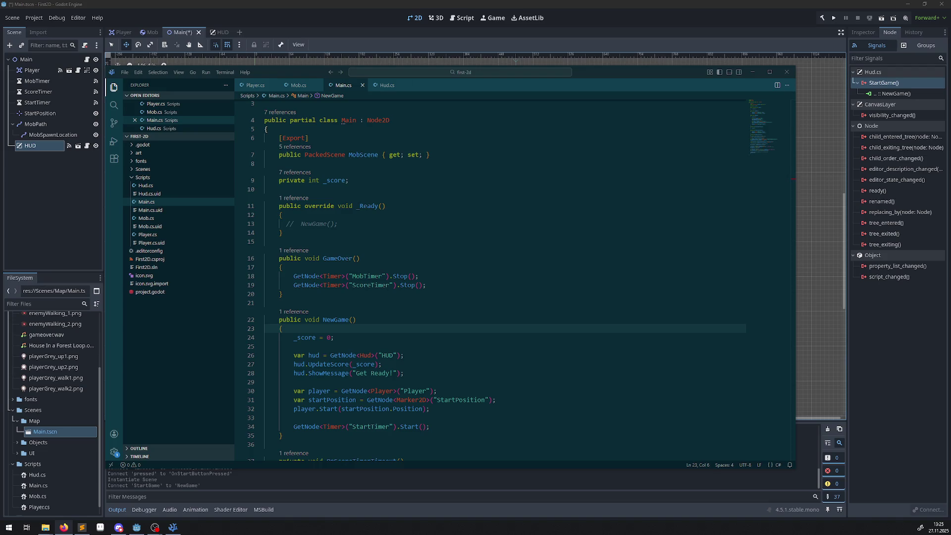
scroll(378, 330, "down", 5)
scroll(377, 330, "down", 13)
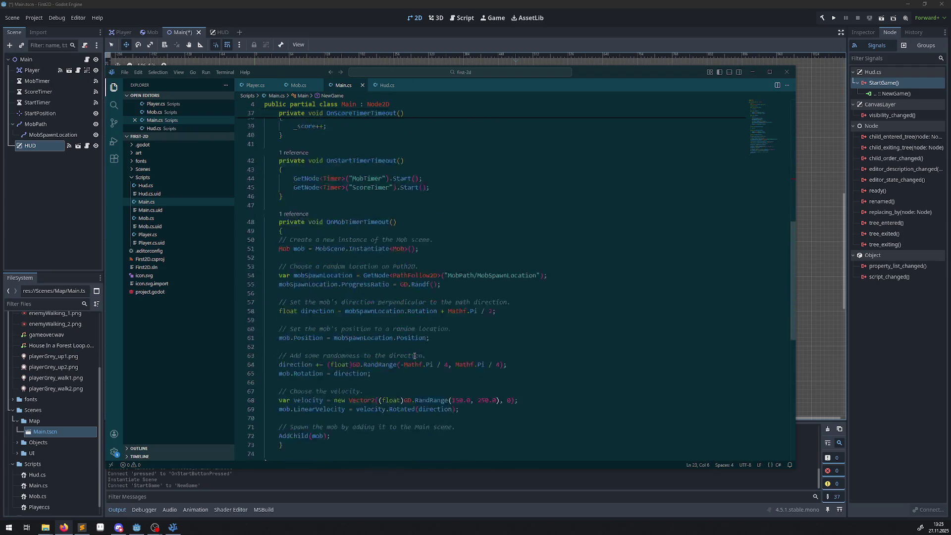
scroll(409, 356, "up", 15)
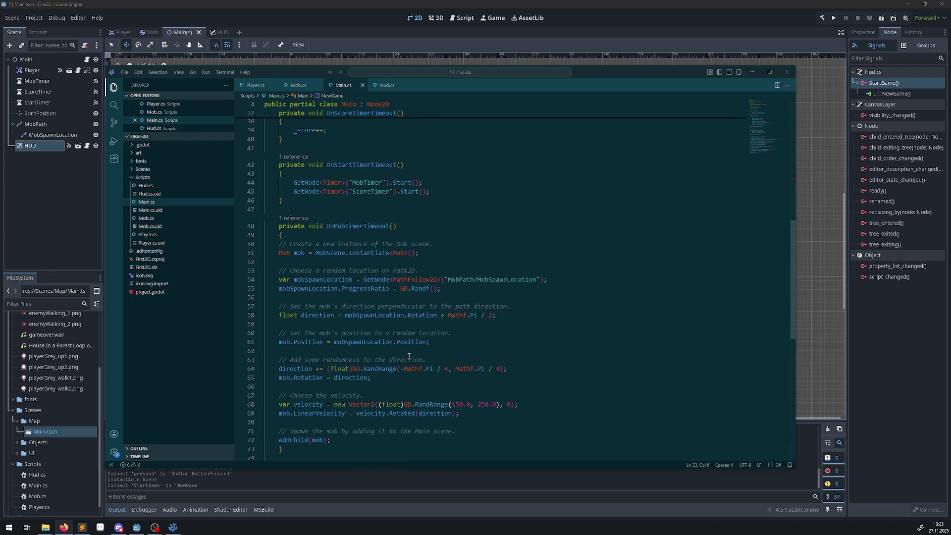
left_click(445, 235)
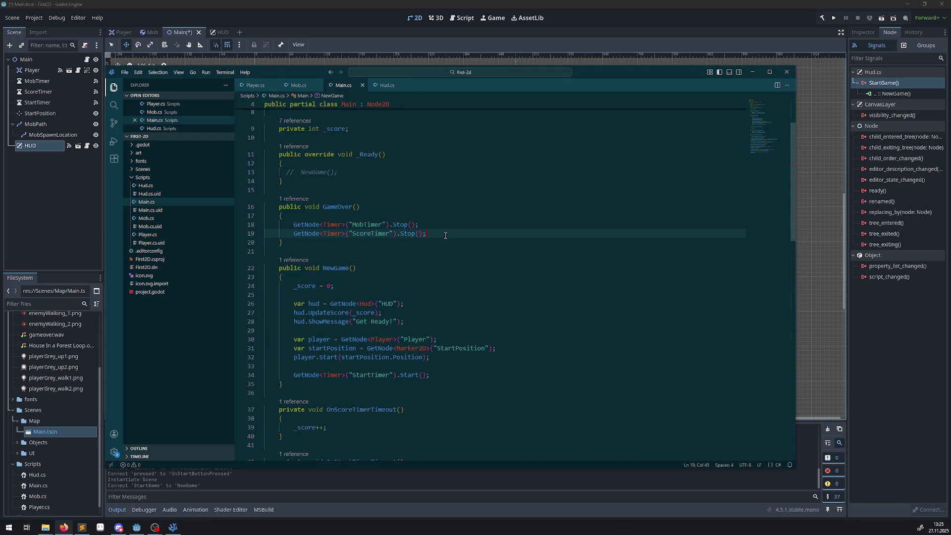
type("GetNode<HUD>(\"HUD\").ShowGameOver();")
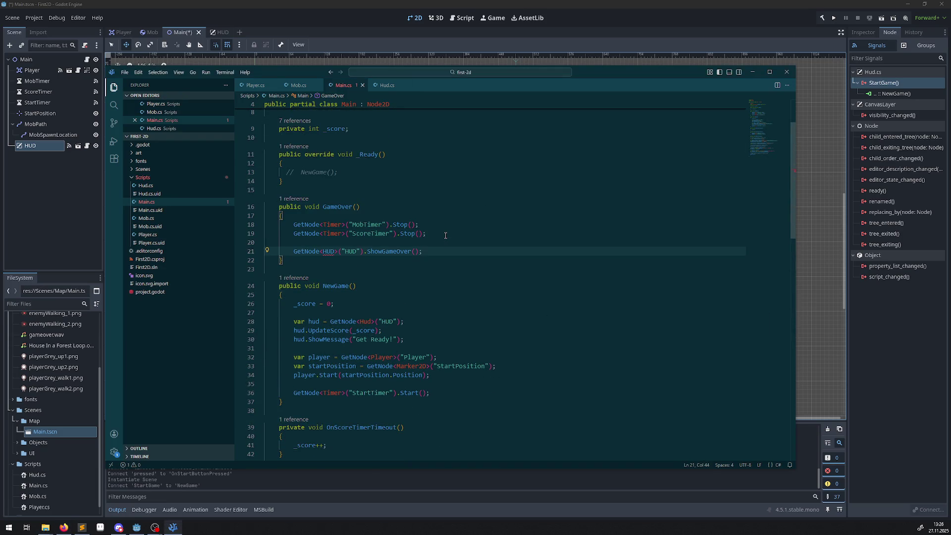
double_click(329, 251)
type("Hud")
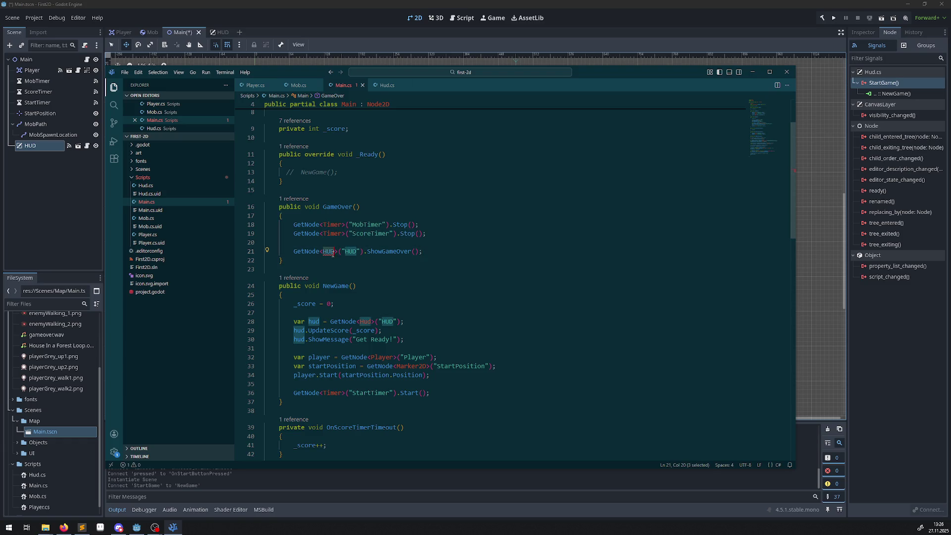
key("ctrl+s")
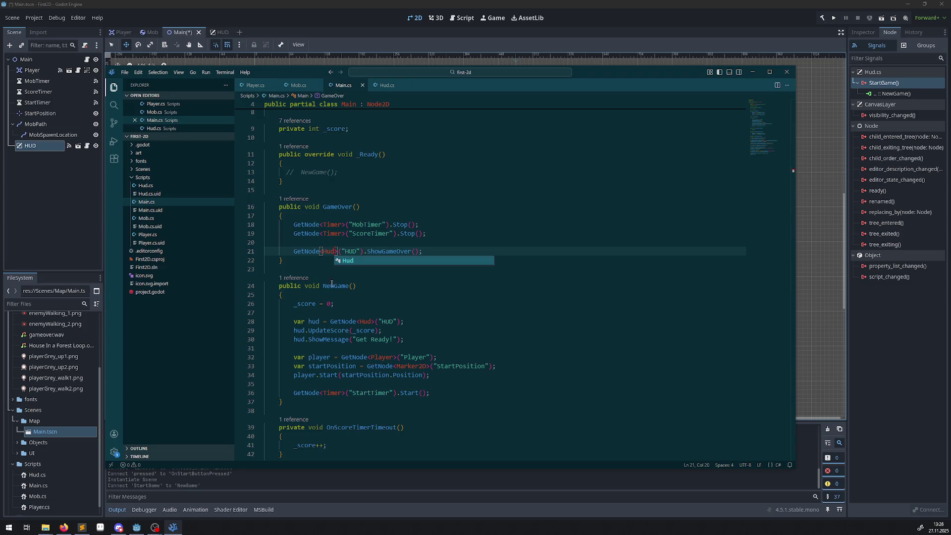
Step: Add the Hud UpdateScore call to OnScoreTimerTimeout, then save the Main scene in Godot
scroll(331, 284, "down", 3)
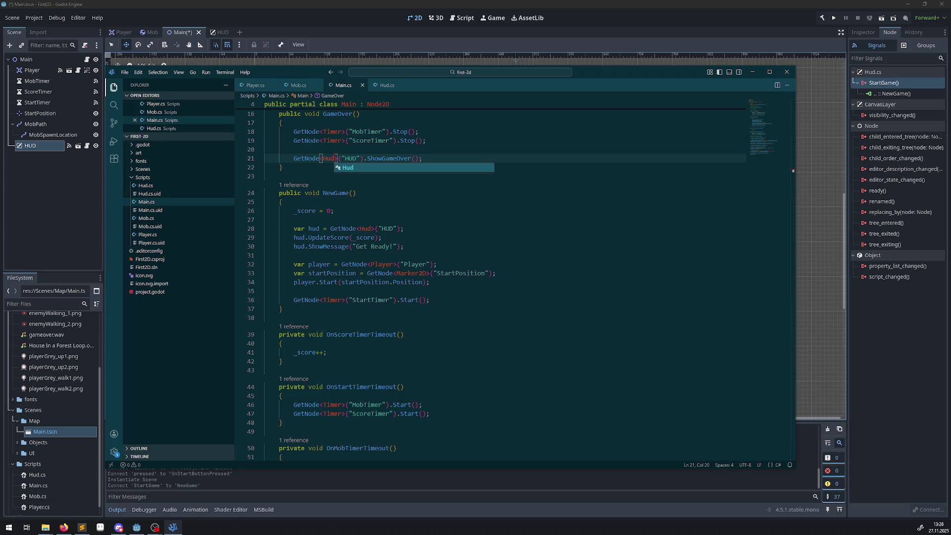
key("Escape")
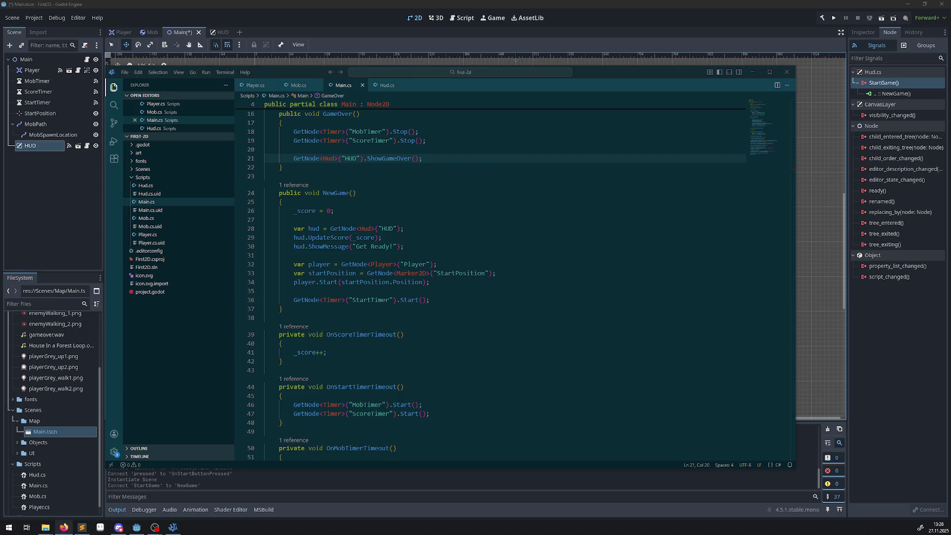
left_click(344, 347)
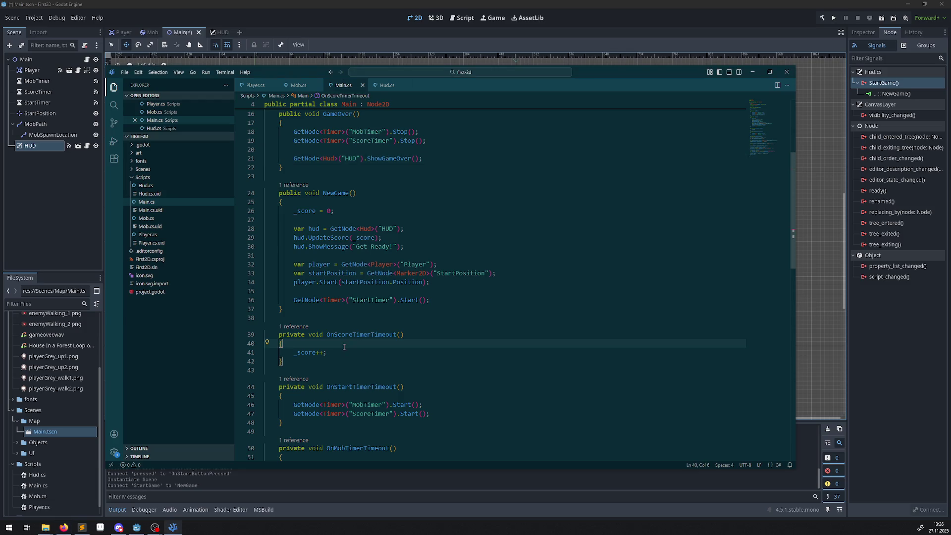
left_click(345, 349)
key("Return")
type("GetNode<HUD>(\"HUD\").UpdateScore(_score);")
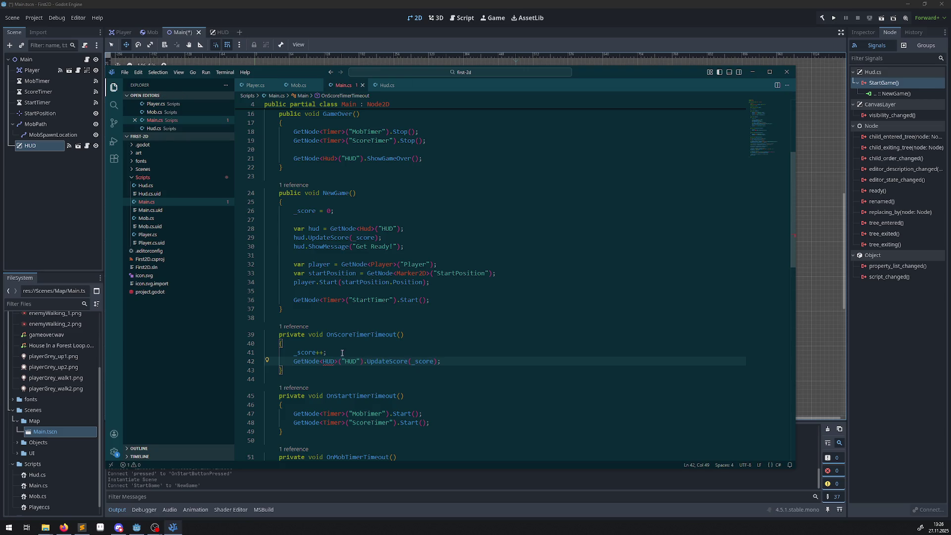
double_click(329, 361)
type("Hud")
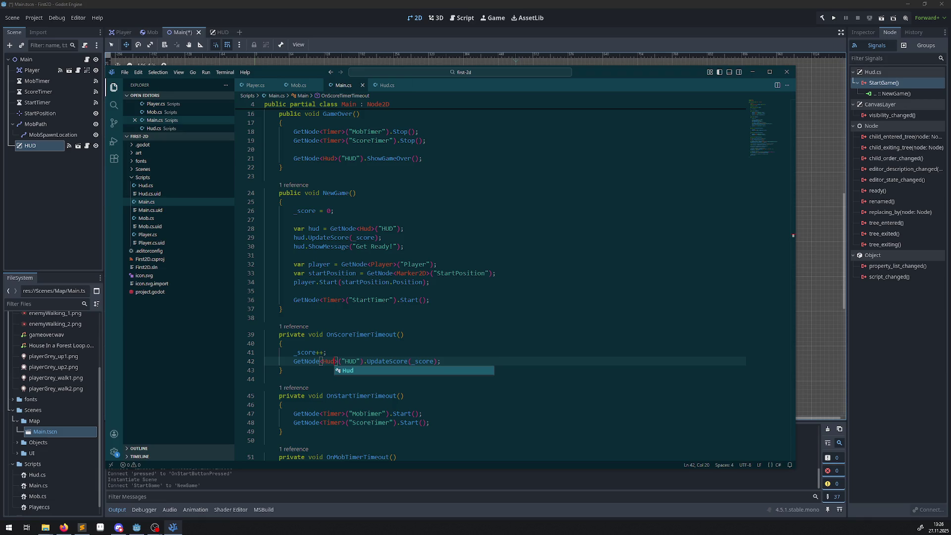
left_click(469, 200)
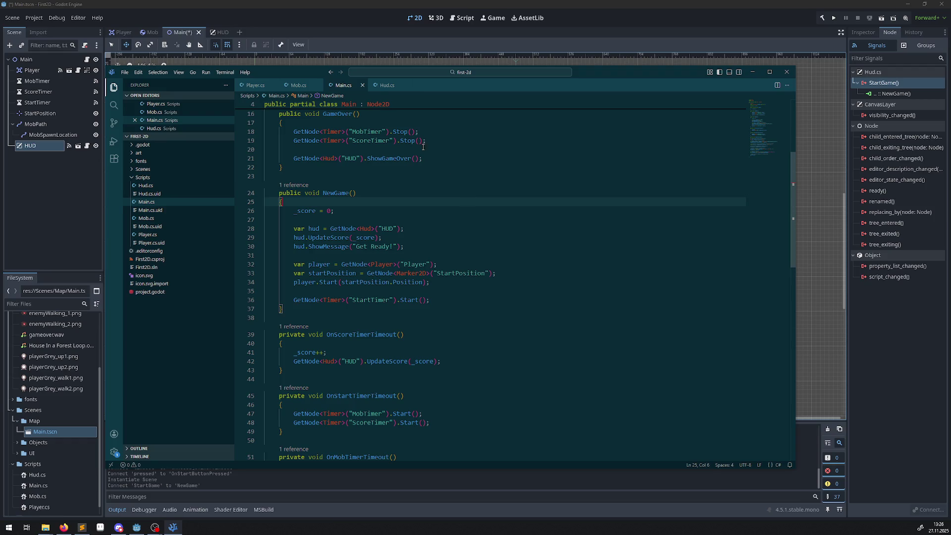
left_click(316, 31)
key("ctrl+s")
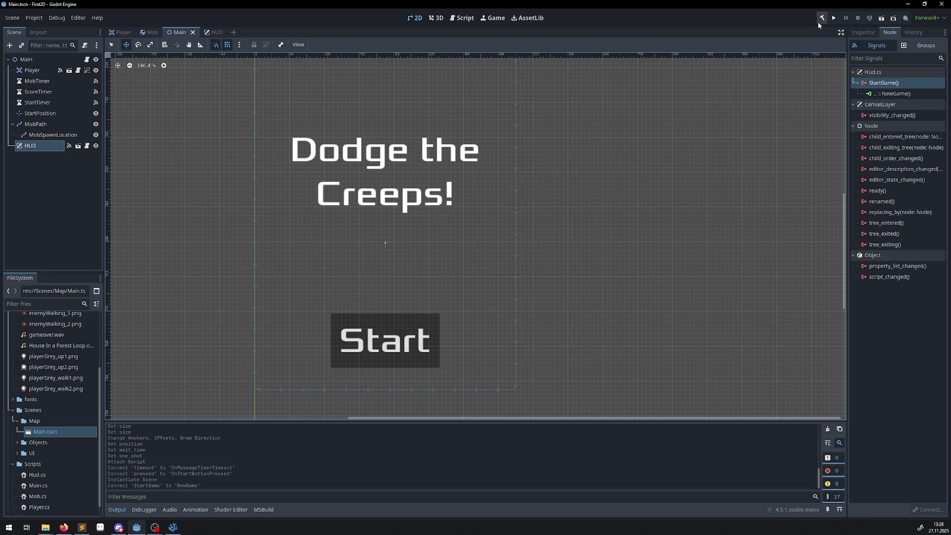
Step: Build the .NET project, run it in a debug window, and start a new game
left_click(821, 18)
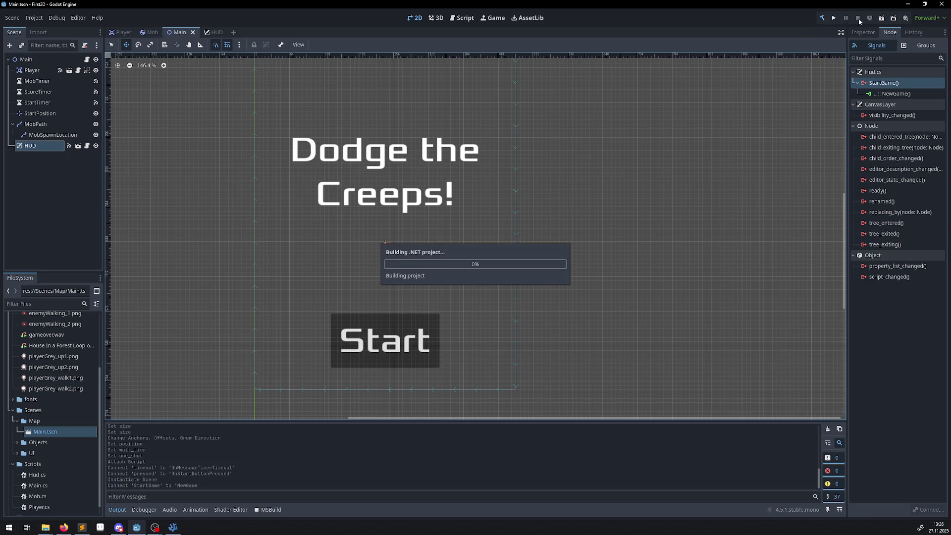
left_click(833, 18)
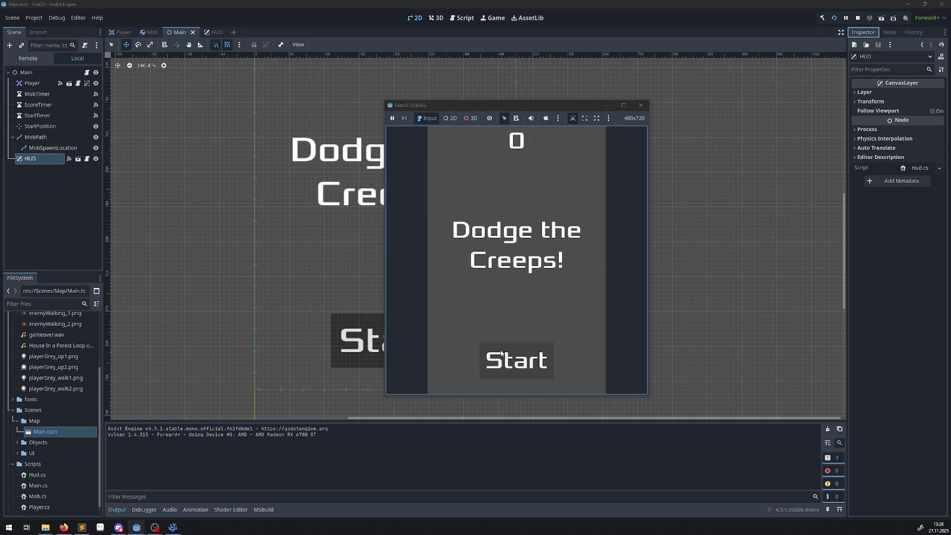
left_click(501, 353)
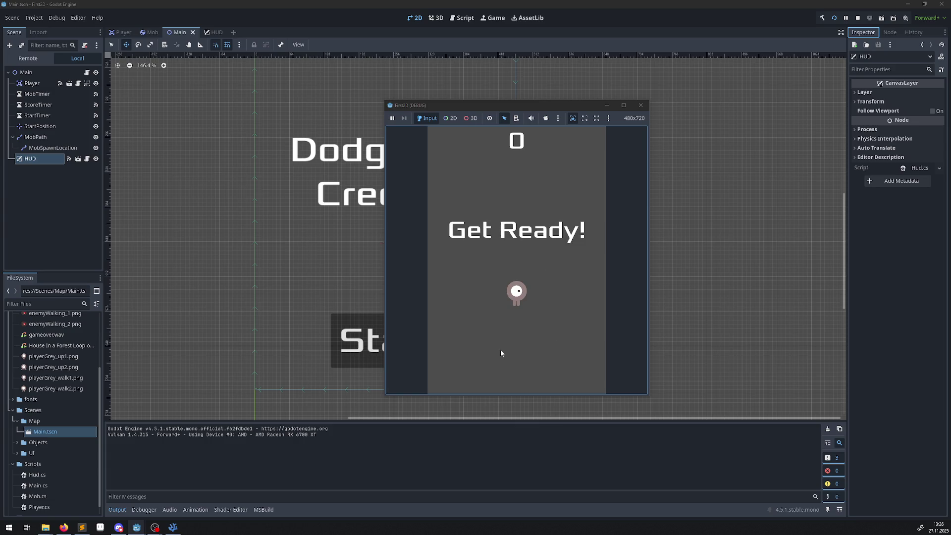
Step: Steer the player with the arrow keys to dodge the creeps
key("Up")
key("Right")
key("Left")
key("Down")
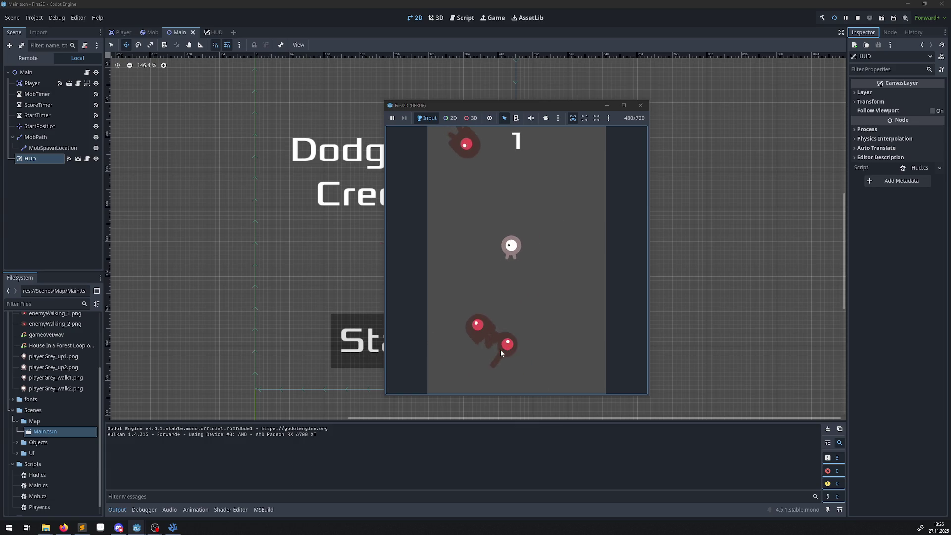
key("Up")
key("Left")
key("Up")
key("Right")
key("Down")
key("Right")
key("Down")
key("Left")
key("Right")
key("Up")
key("Left")
key("Up")
key("Left")
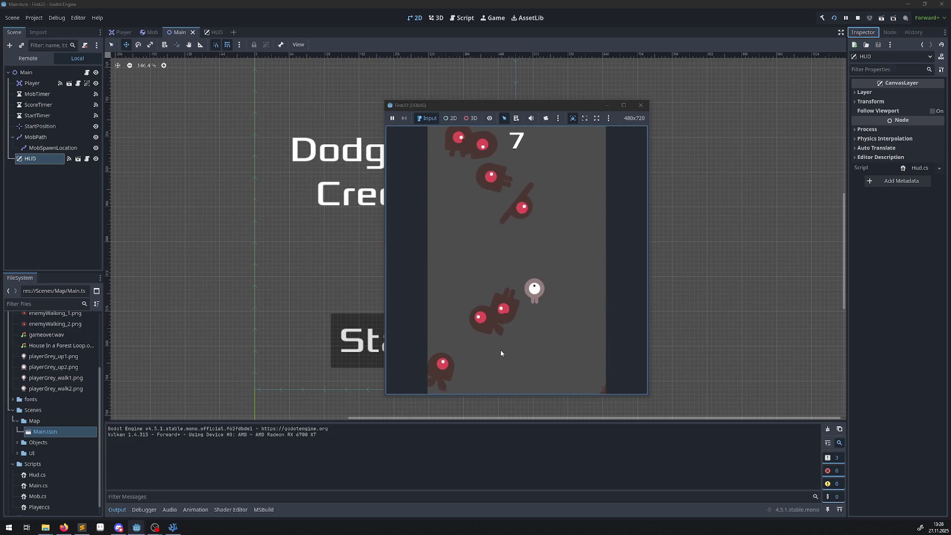
key("Up")
key("Up")
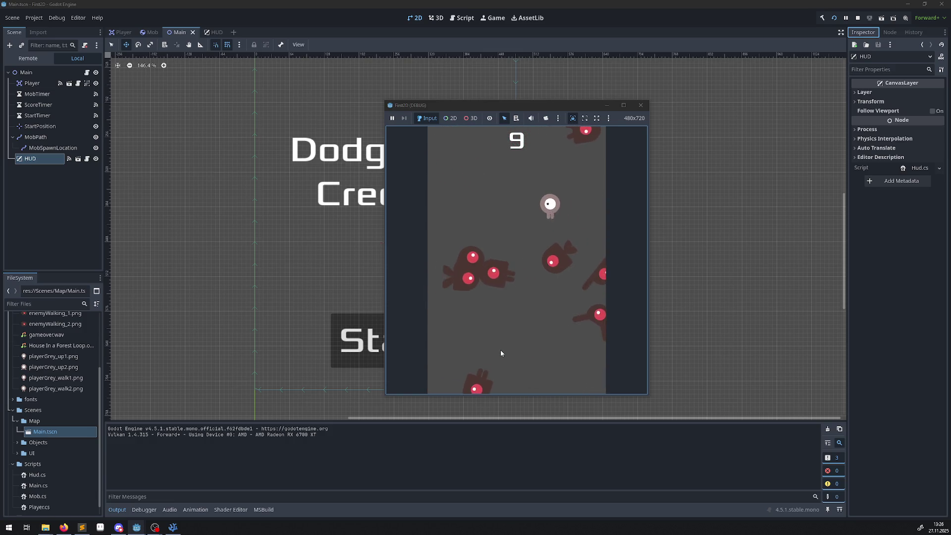
key("Down")
key("Left")
key("Down")
key("Right")
key("Up")
key("Left")
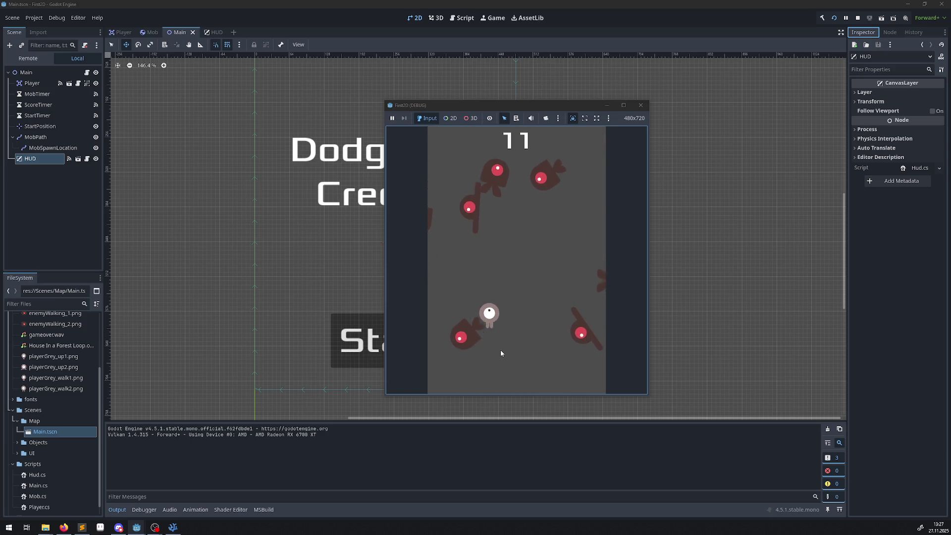
key("Right")
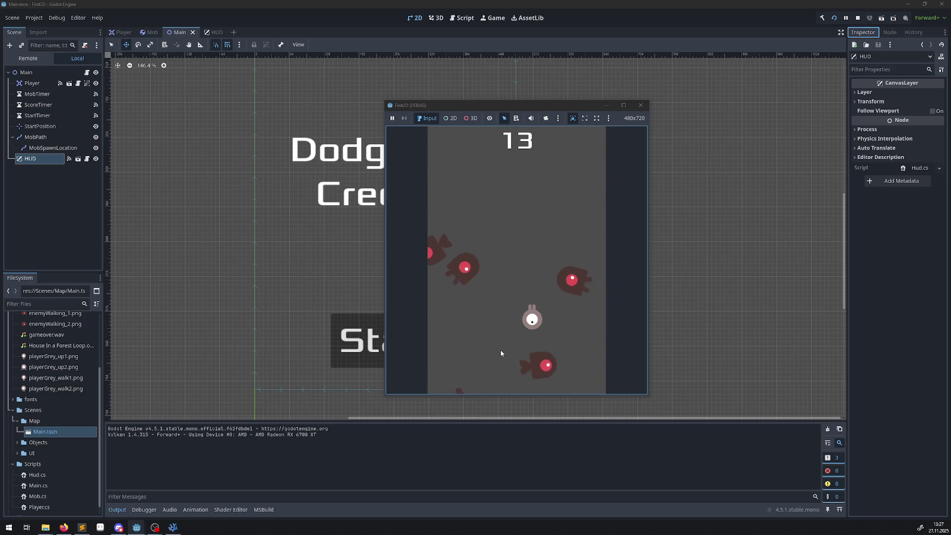
Step: Close the debug game window to stop the test and switch to VS Code
left_click(638, 106)
left_click(63, 527)
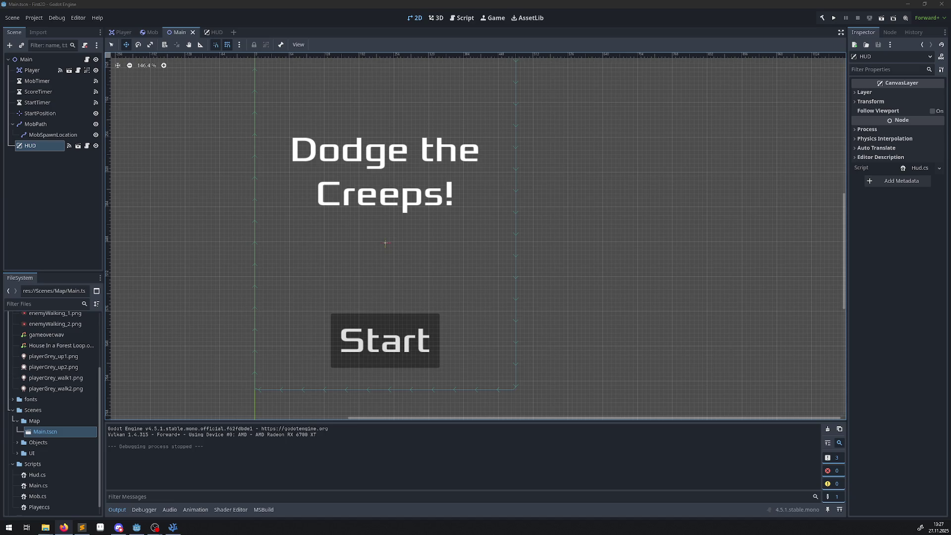
key("alt+Tab")
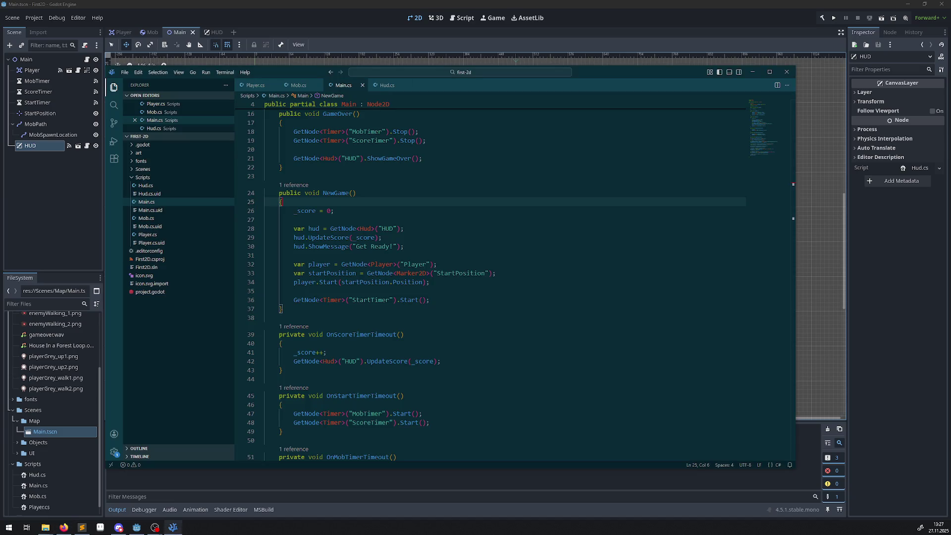
Step: Open Player.cs, inspect the OnBodyEntered method, and minimize VS Code
left_click(147, 234)
scroll(363, 311, "down", 13)
scroll(456, 272, "down", 15)
scroll(453, 279, "up", 5)
scroll(451, 281, "up", 3)
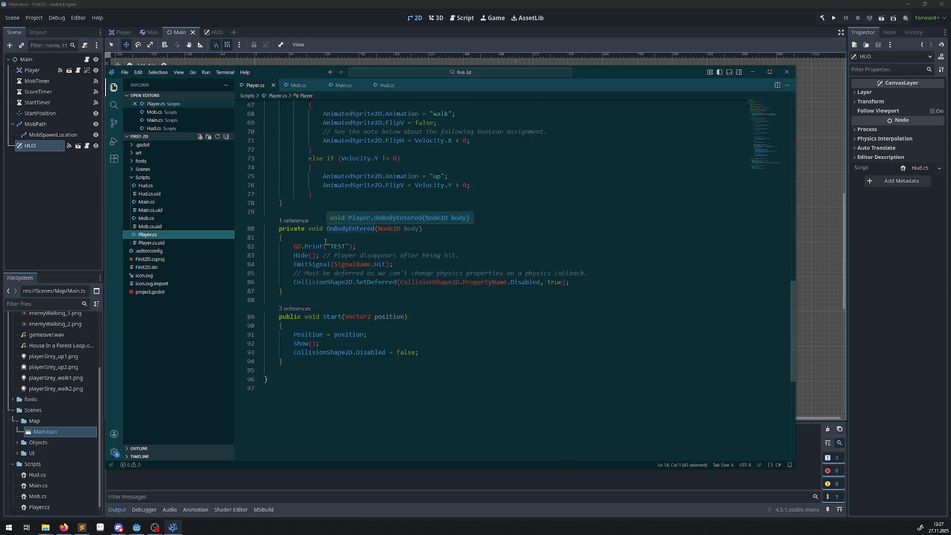
left_click(403, 257)
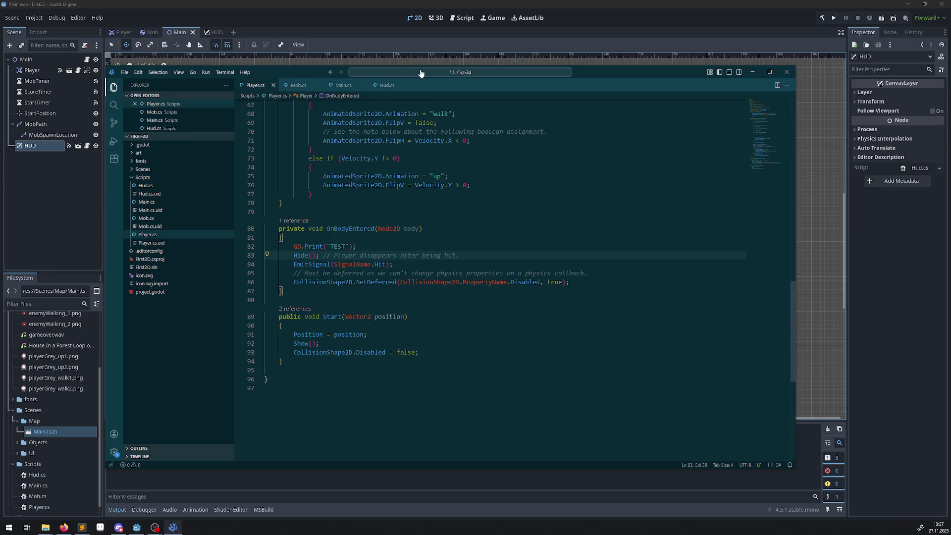
left_click(752, 72)
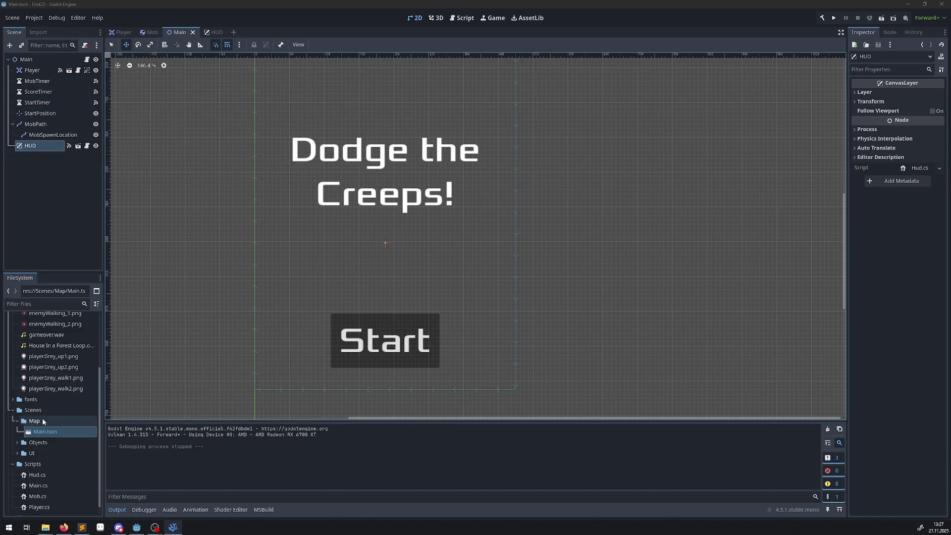
scroll(25, 450, "down", 2)
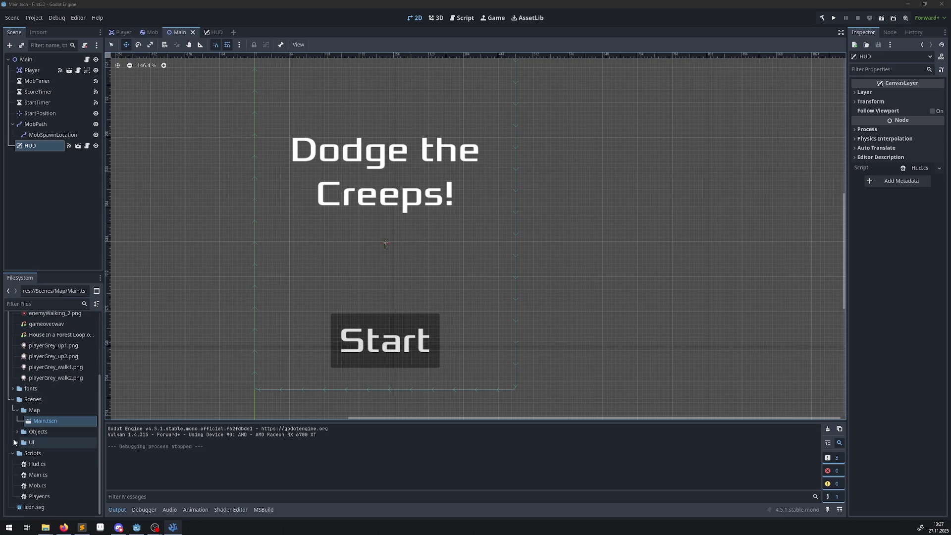
Step: Open Player.tscn from Scenes/Objects and show the Player's signals in the Node dock
left_click(18, 431)
double_click(41, 453)
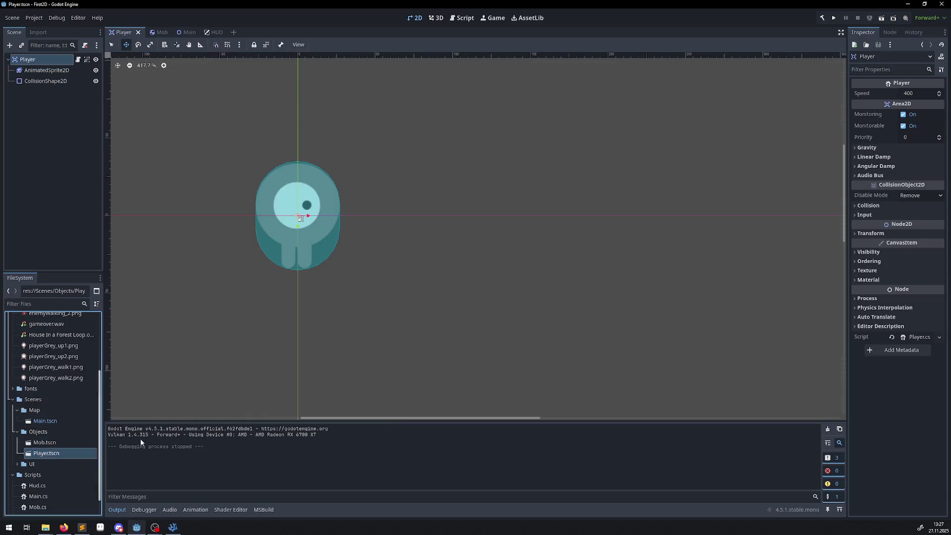
left_click(890, 32)
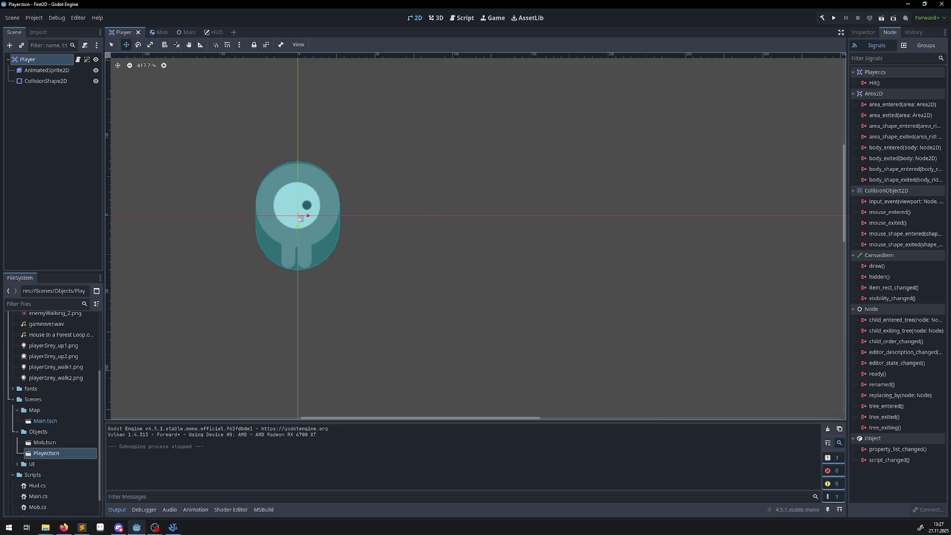
key("alt+Tab")
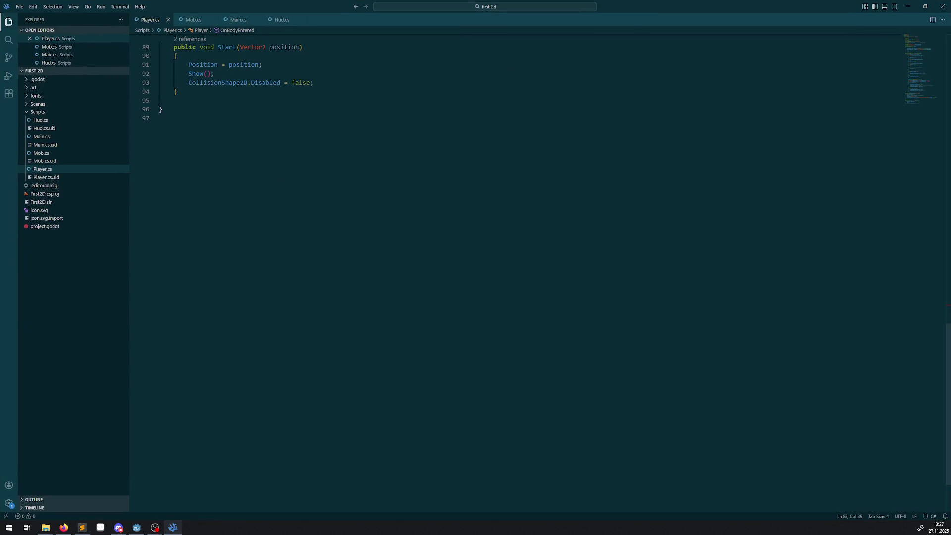
key("alt+Tab")
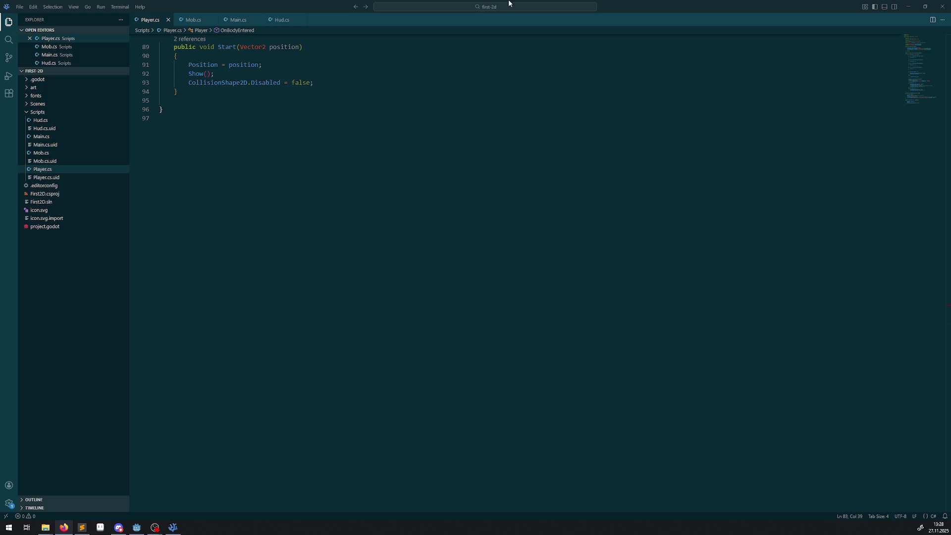
left_click(907, 6)
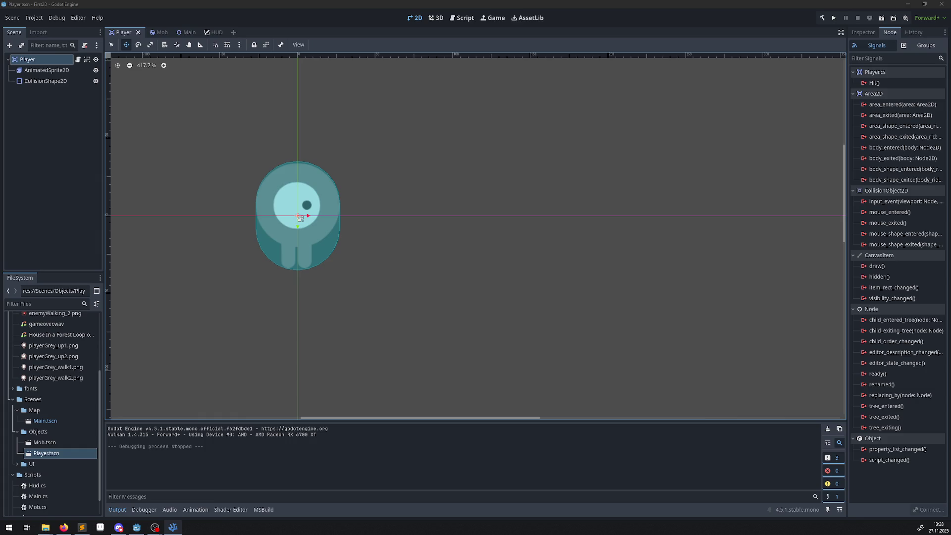
Step: Connect the Player's body_entered signal to the OnBodyEntered method
double_click(900, 147)
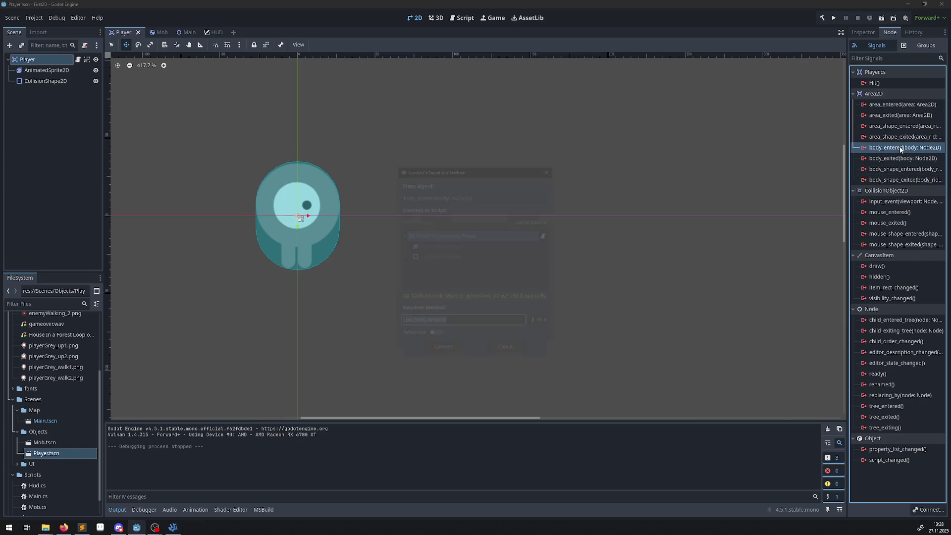
left_click(541, 323)
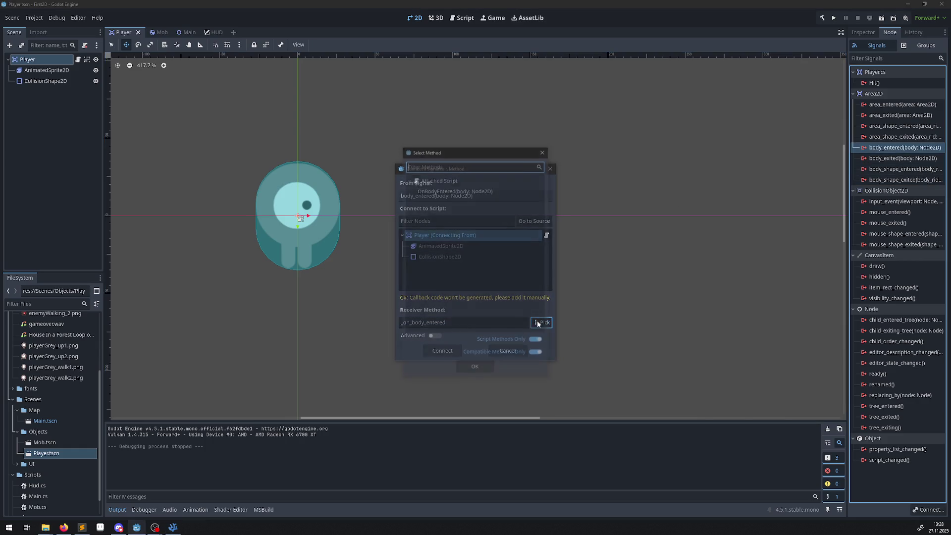
double_click(438, 191)
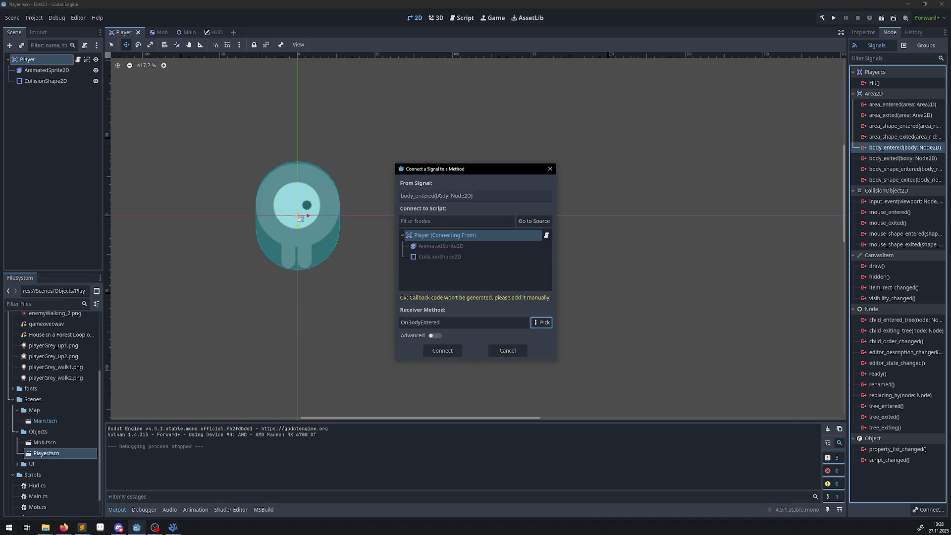
left_click(437, 351)
Step: Save the Player scene, open Main.tscn, and run the project
key("ctrl+s")
double_click(49, 421)
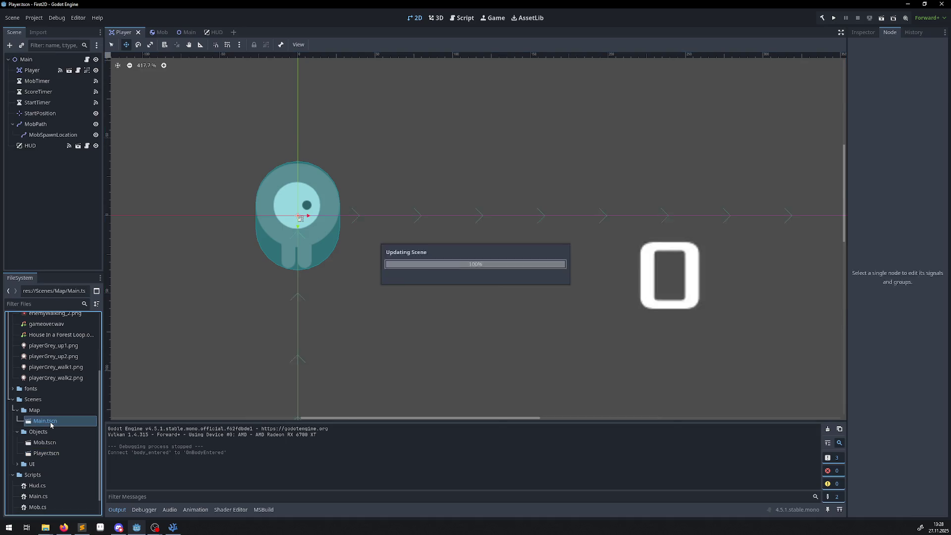
left_click(832, 20)
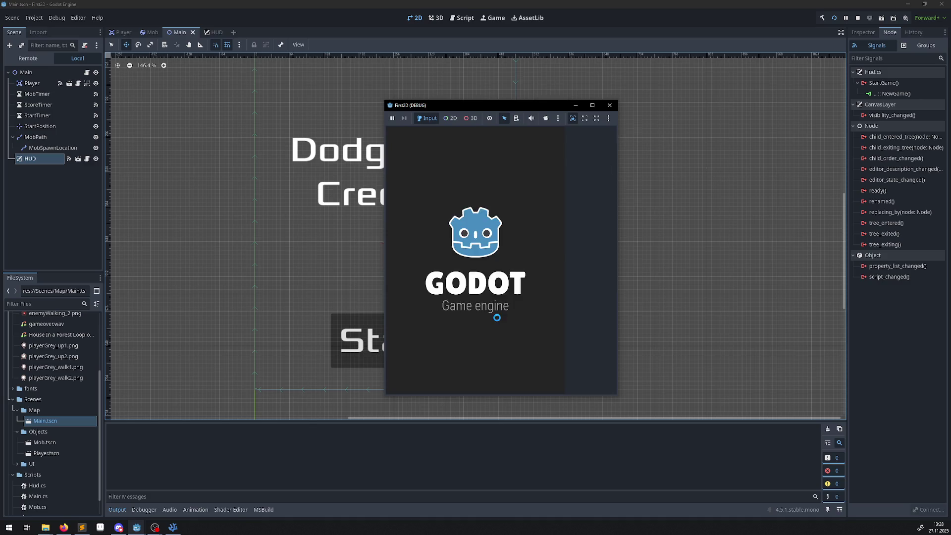
Step: Start a round, steer the player with the arrow keys until hit, then close the game
left_click(505, 346)
key("Right")
key("Up")
key("Left")
key("Right")
key("Down")
key("Left")
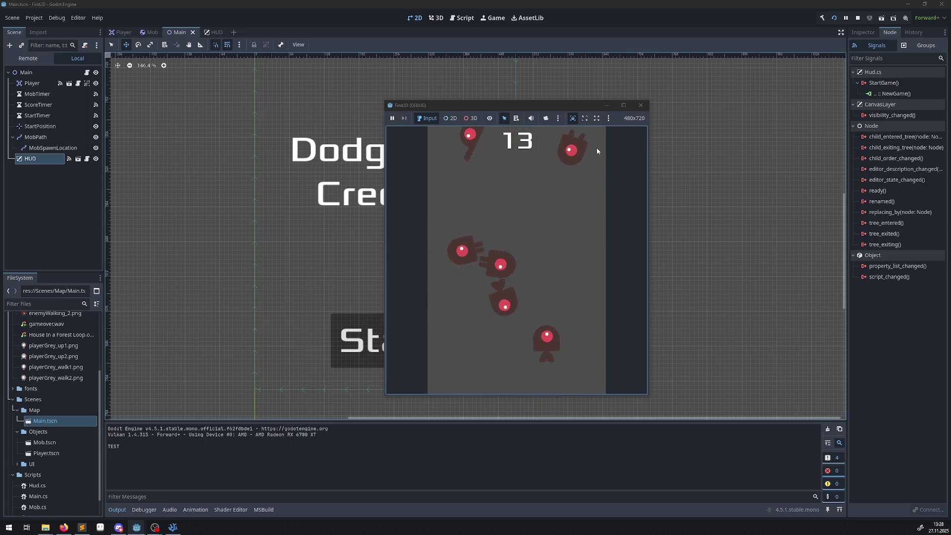
left_click(641, 105)
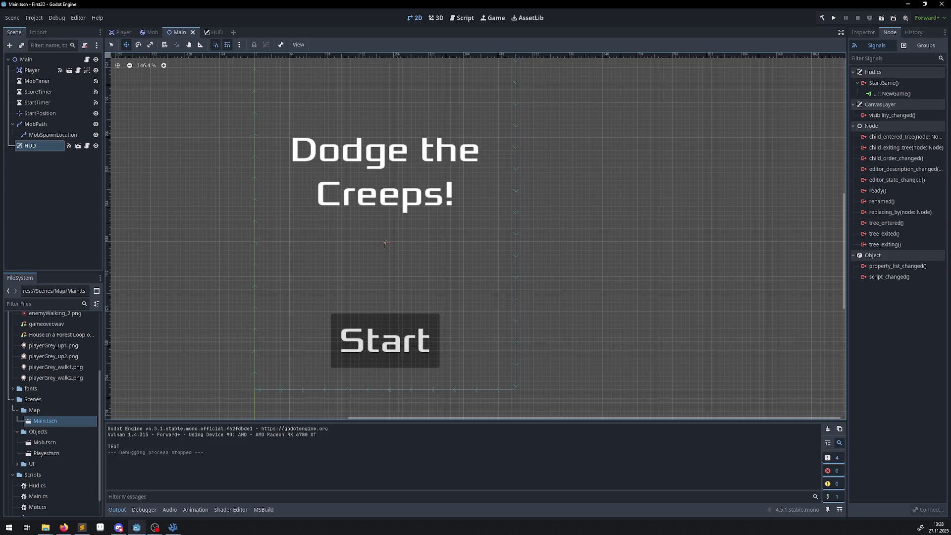
Step: Maximize the VS Code window, then restore it and return to the Godot editor
key("alt+Tab")
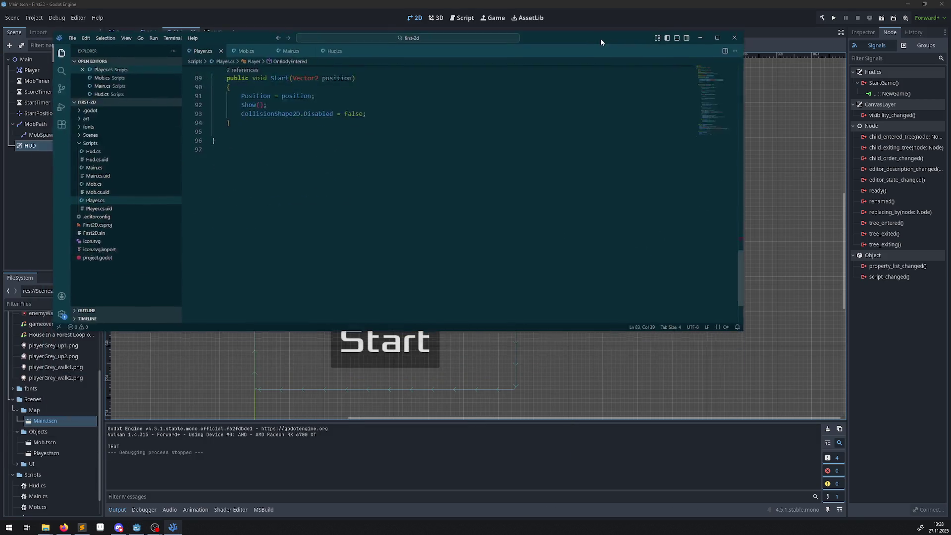
left_click_drag(600, 38, 648, 0)
left_click(64, 527)
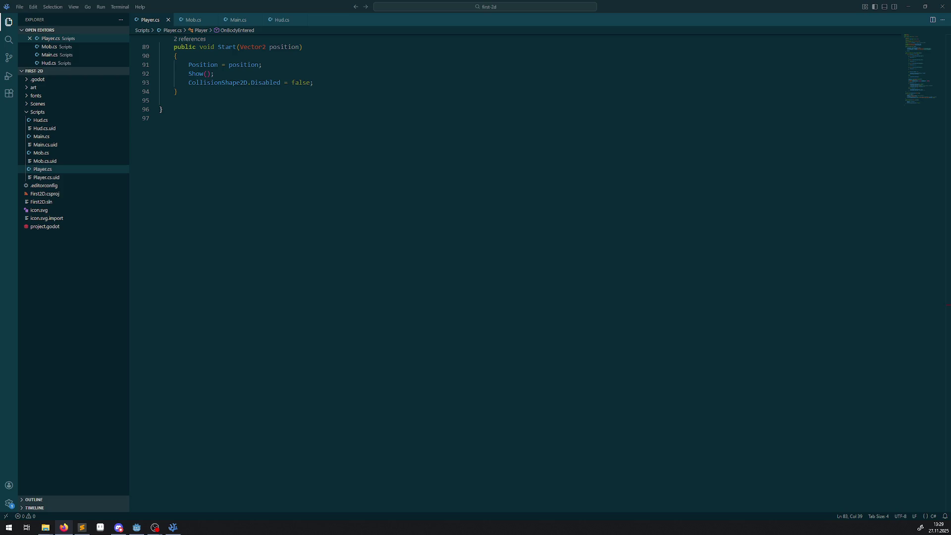
left_click(925, 7)
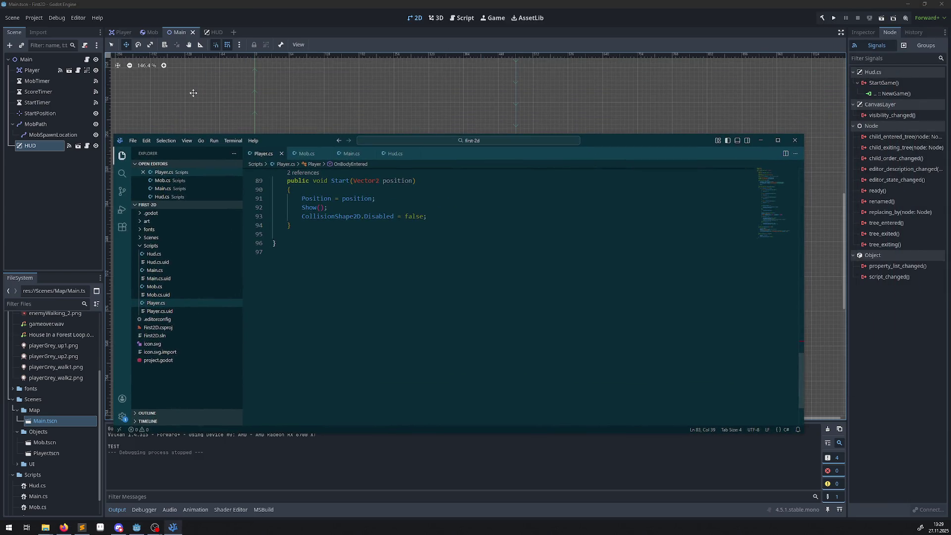
left_click(62, 195)
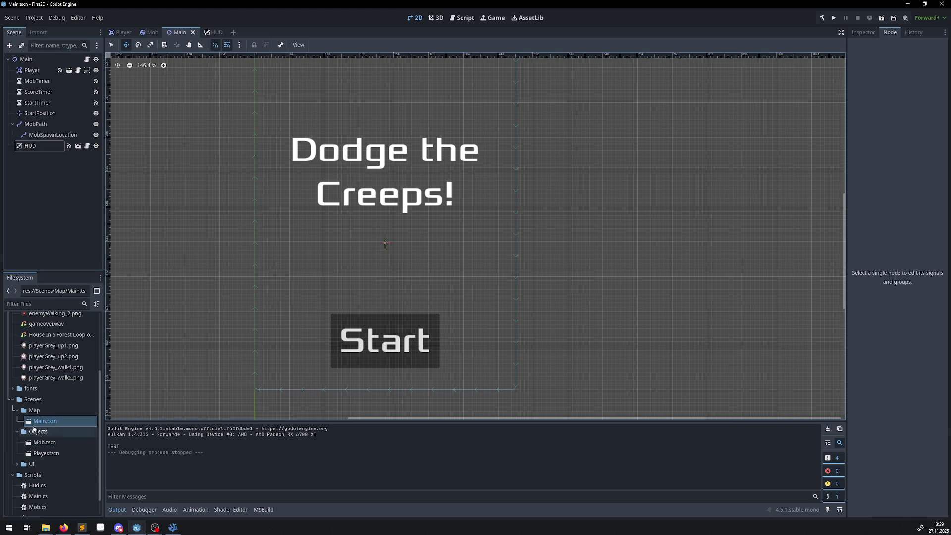
Step: Open Mob.tscn and add its Mob root node to a new group named 'mobs'
double_click(44, 442)
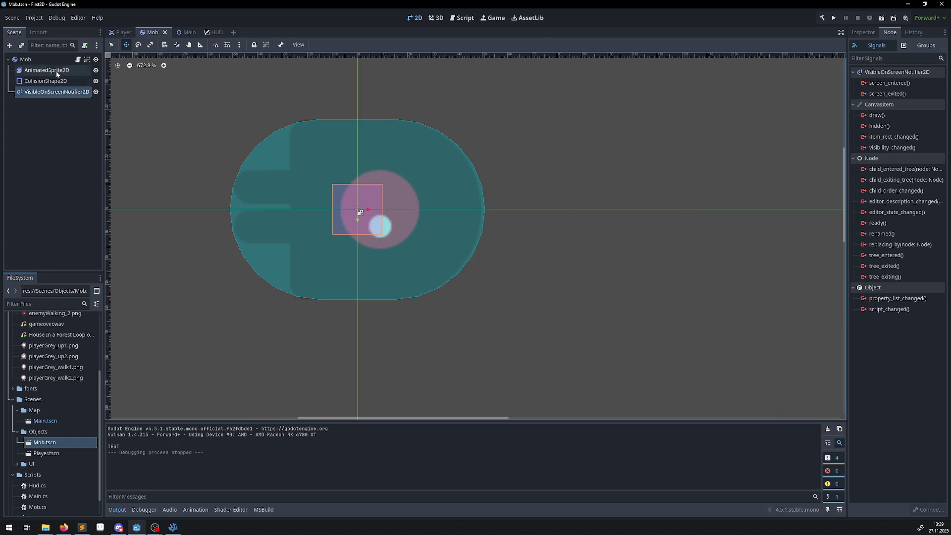
left_click(42, 60)
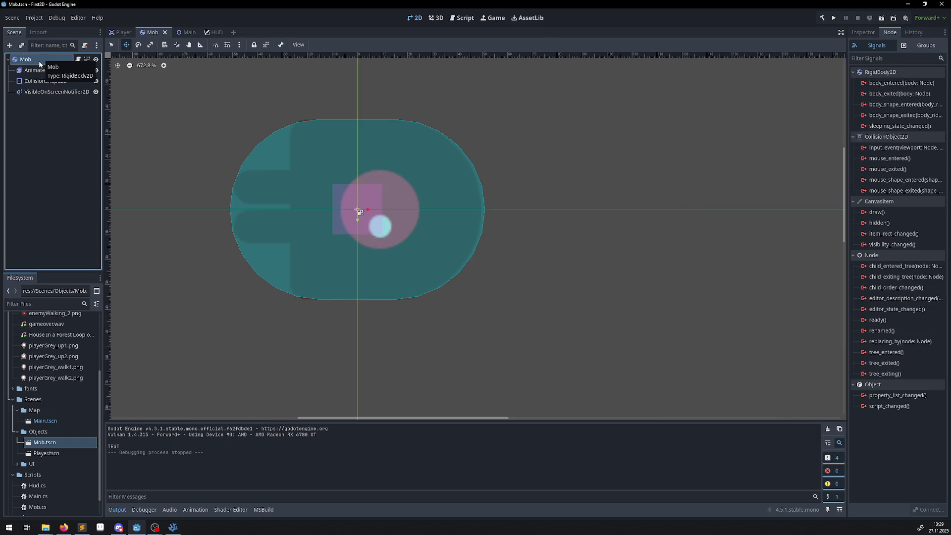
left_click(917, 48)
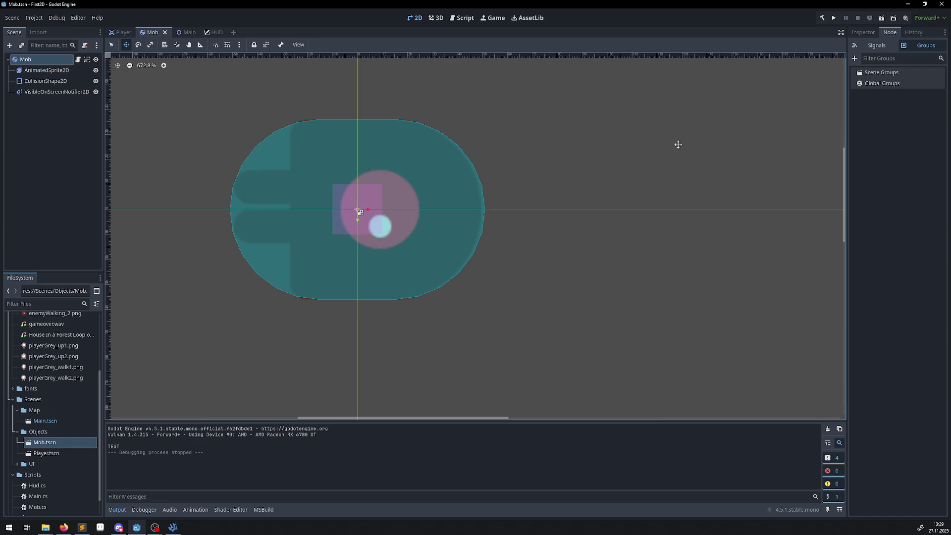
left_click(852, 59)
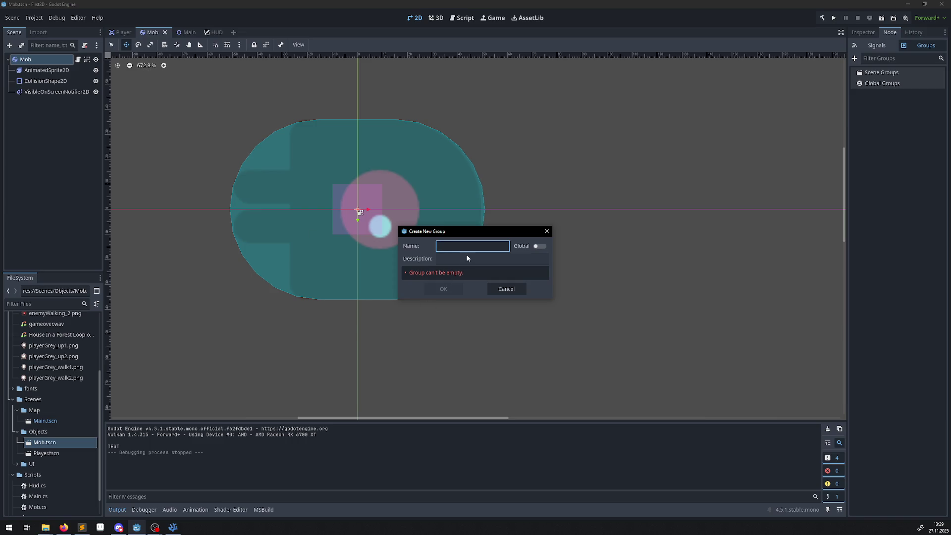
type("mobs")
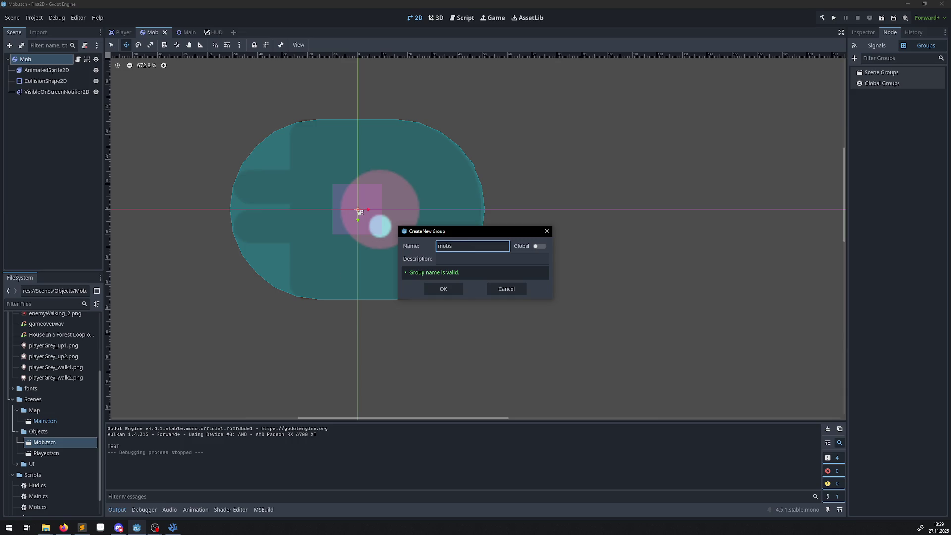
left_click(446, 284)
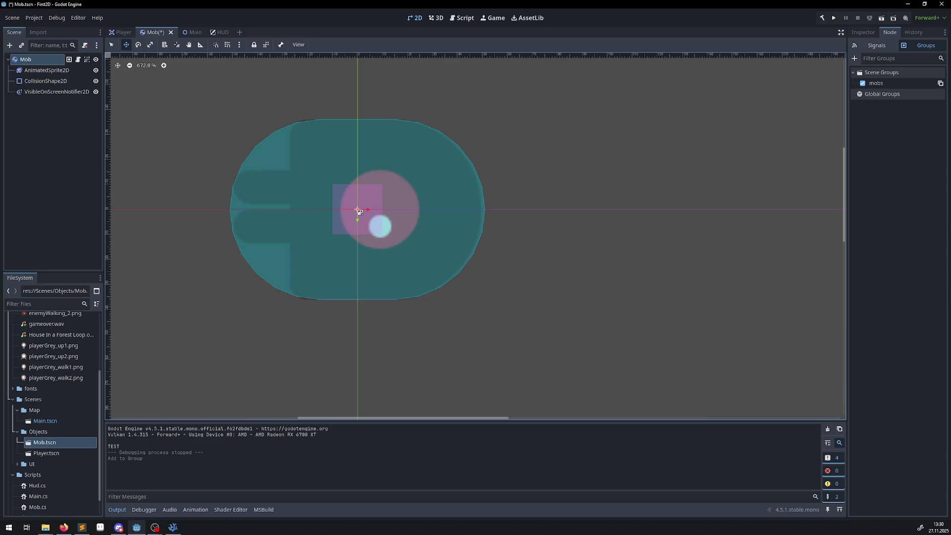
key("alt+Tab")
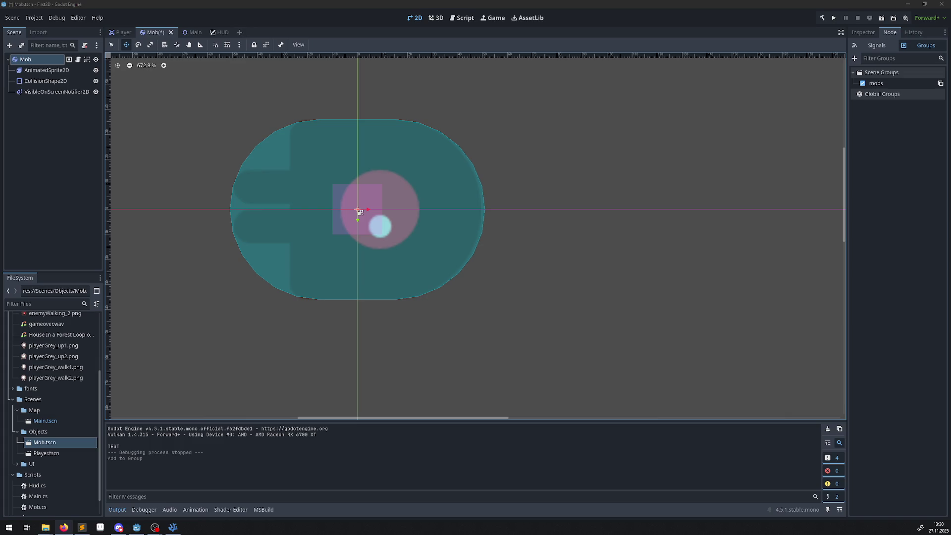
key("alt+Tab")
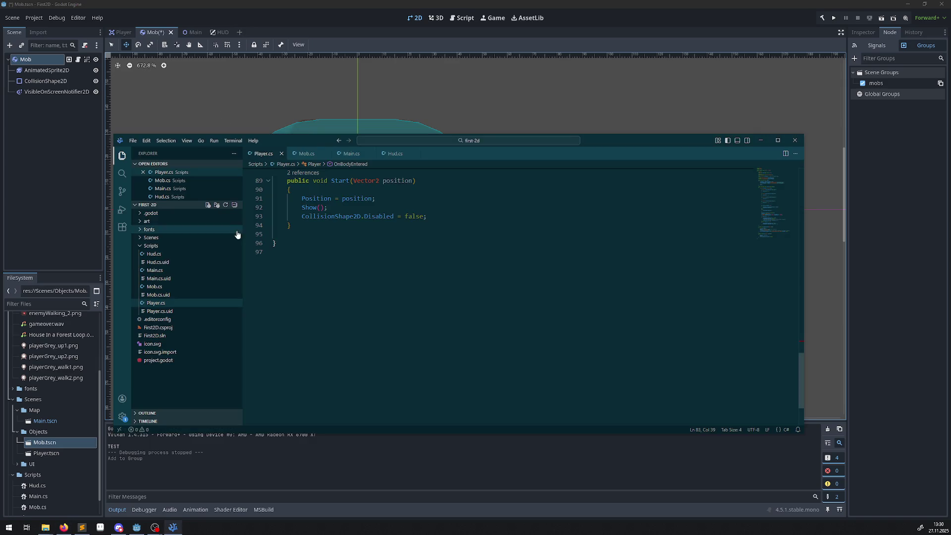
Step: In Main.cs, paste a CallGroup("mobs", QueueFree) line after the StartTimer start call and save
left_click(156, 270)
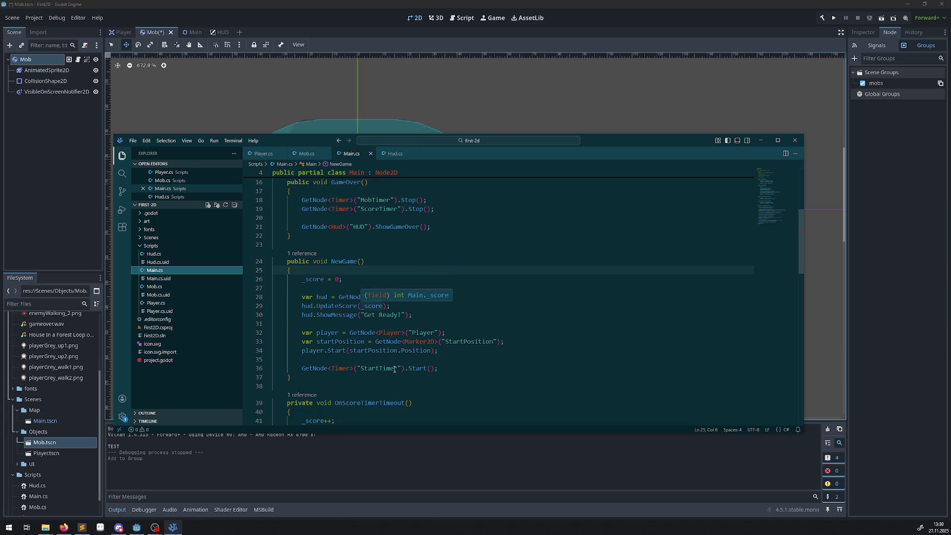
left_click(453, 370)
key("Return")
type("GetTree().CallGroup(\"mobs\", Node.MethodName.QueueFree);")
key("ctrl+s")
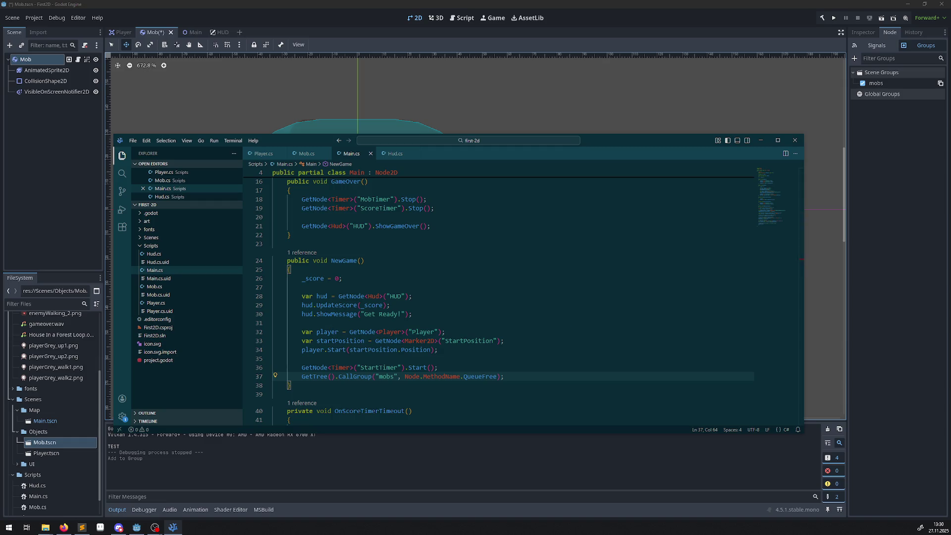
Step: Return to the Godot editor and save the Mob scene
left_click(460, 243)
left_click(263, 14)
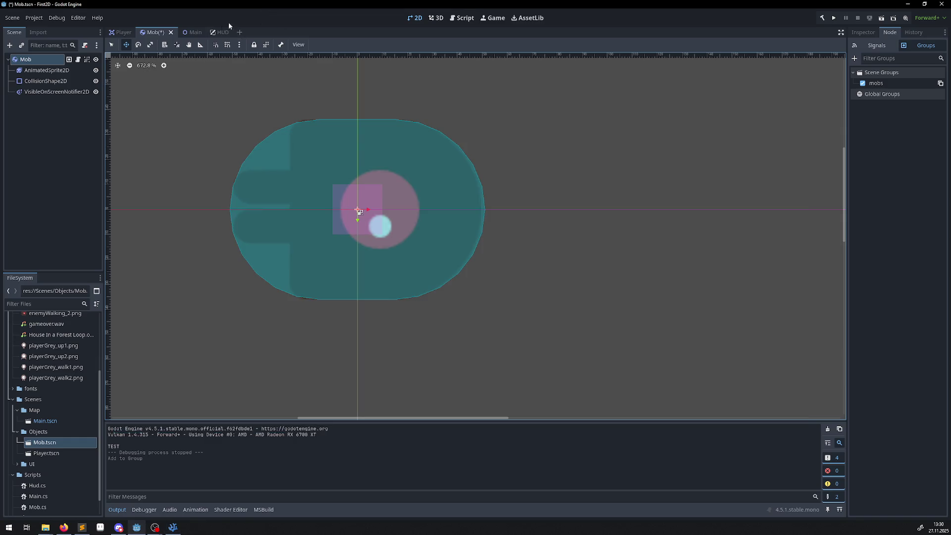
key("ctrl+s")
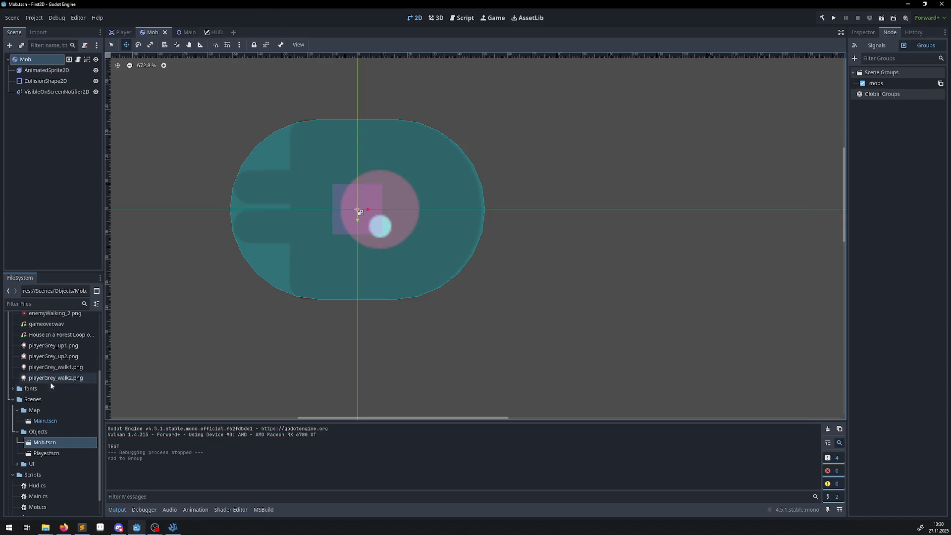
left_click(40, 430)
Step: Open Main.tscn, run the project, play a round with the arrow keys, then close the game window
double_click(43, 421)
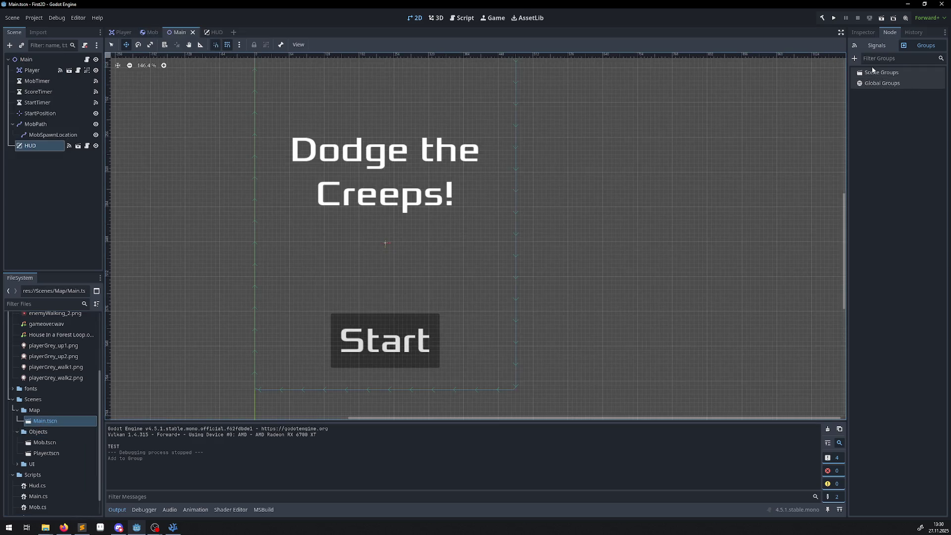
left_click(834, 18)
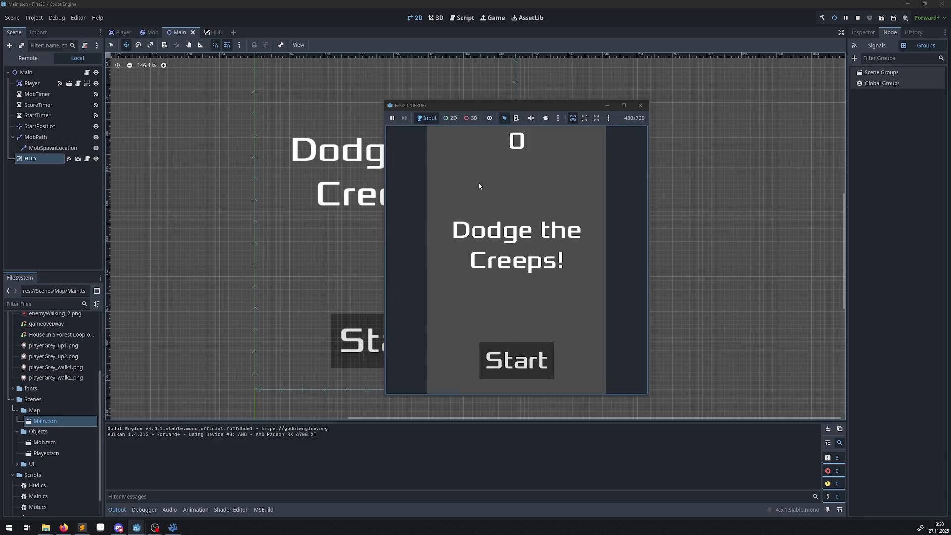
left_click(515, 374)
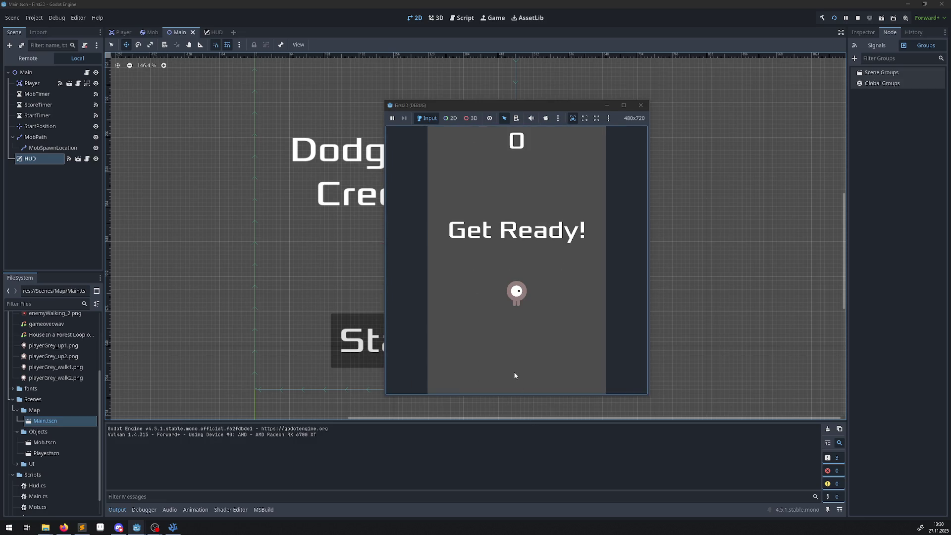
key("Right")
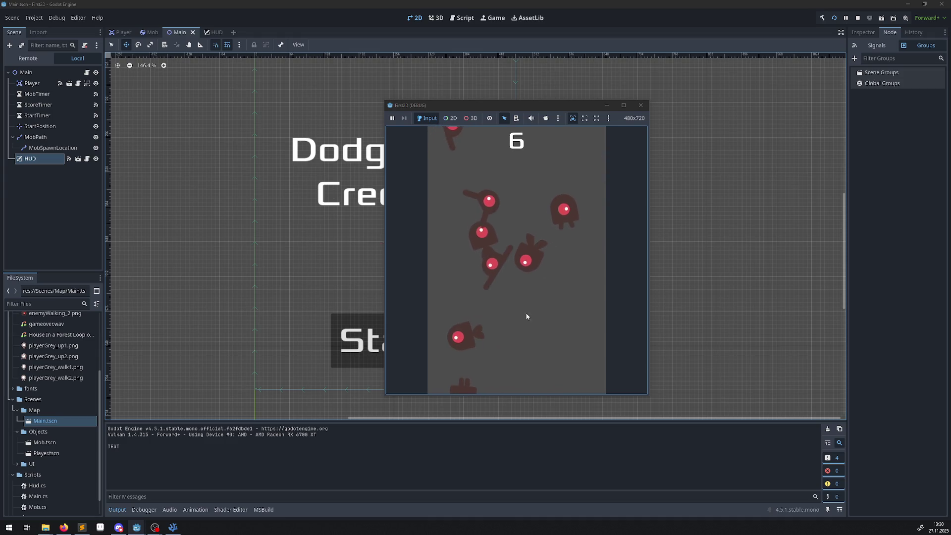
left_click(641, 106)
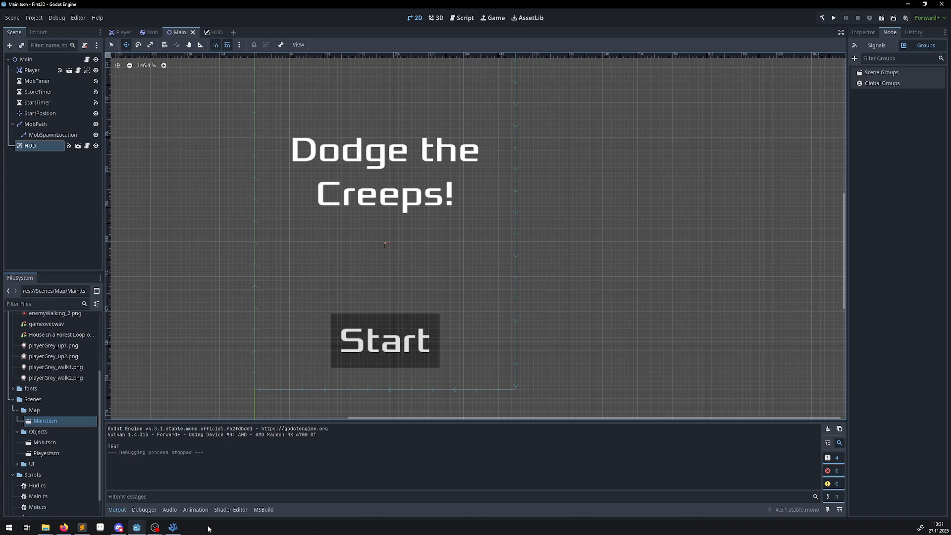
Step: Search Main.cs, Hud.cs and Mob.cs for the 'Test' debug print
left_click(173, 527)
left_click(470, 267)
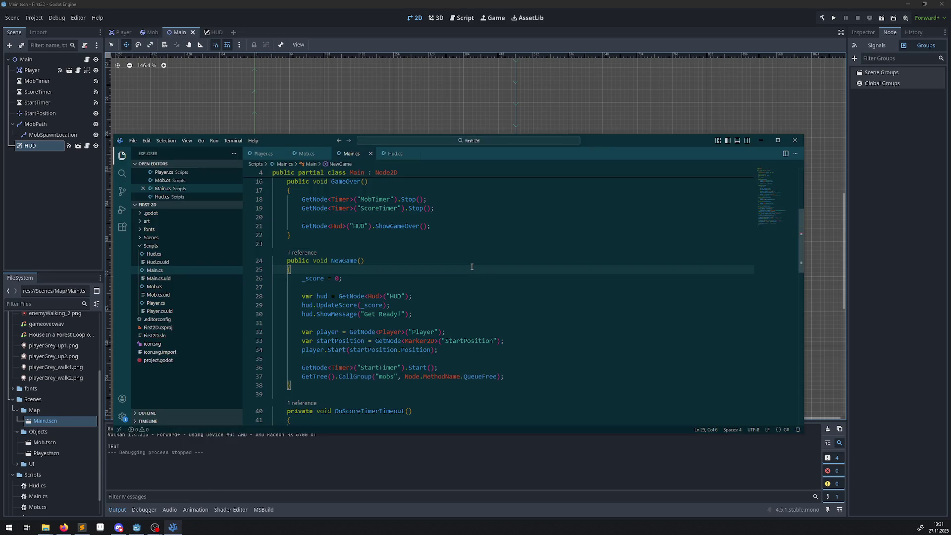
key("ctrl+f")
type("te")
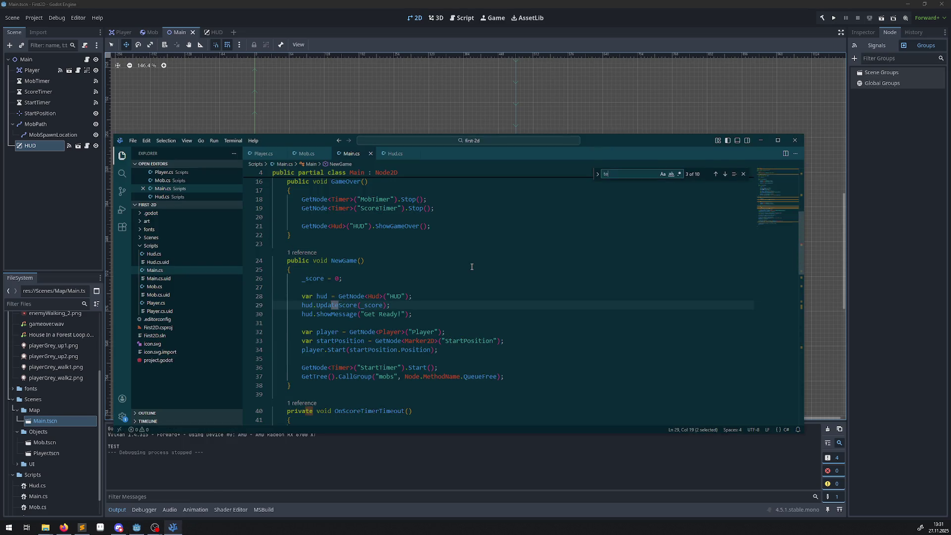
type("stTest")
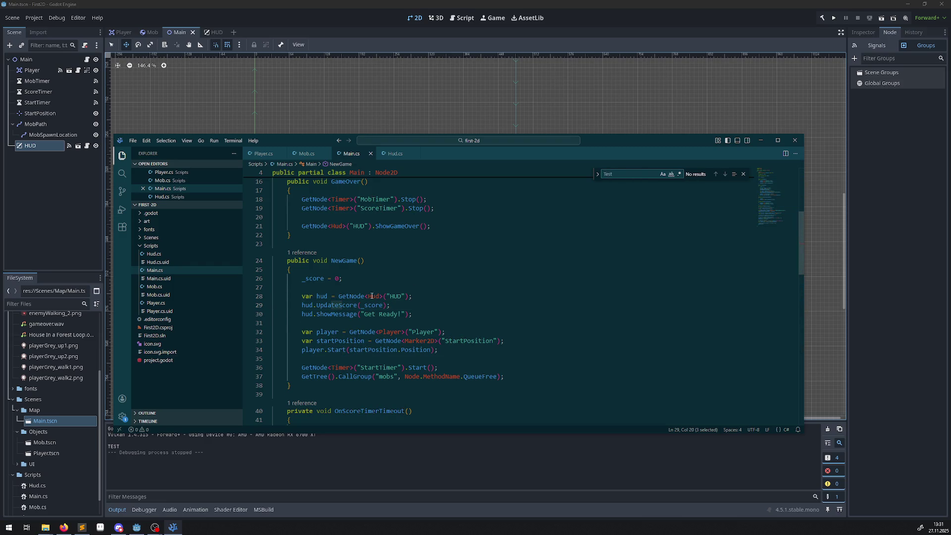
left_click(177, 255)
left_click(575, 293)
key("ctrl+f")
scroll(572, 298, "down", 5)
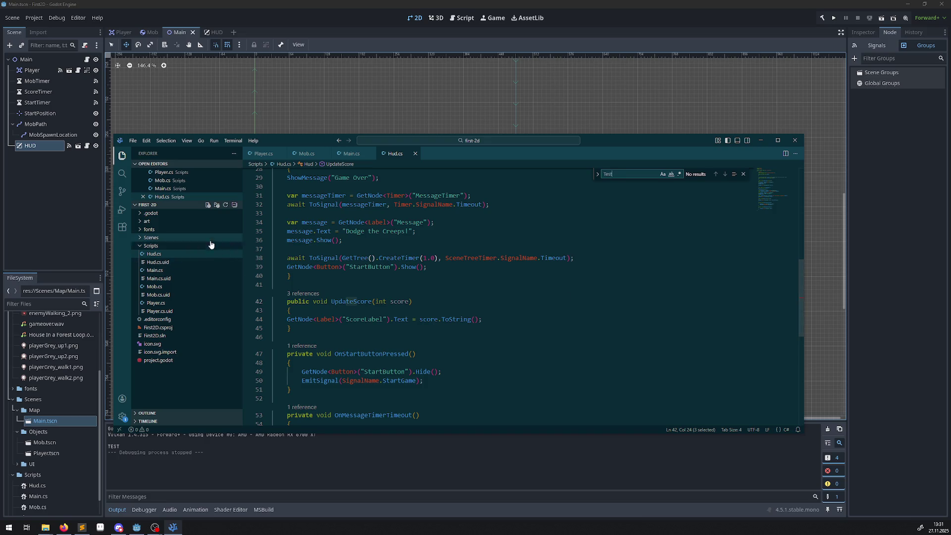
left_click(166, 287)
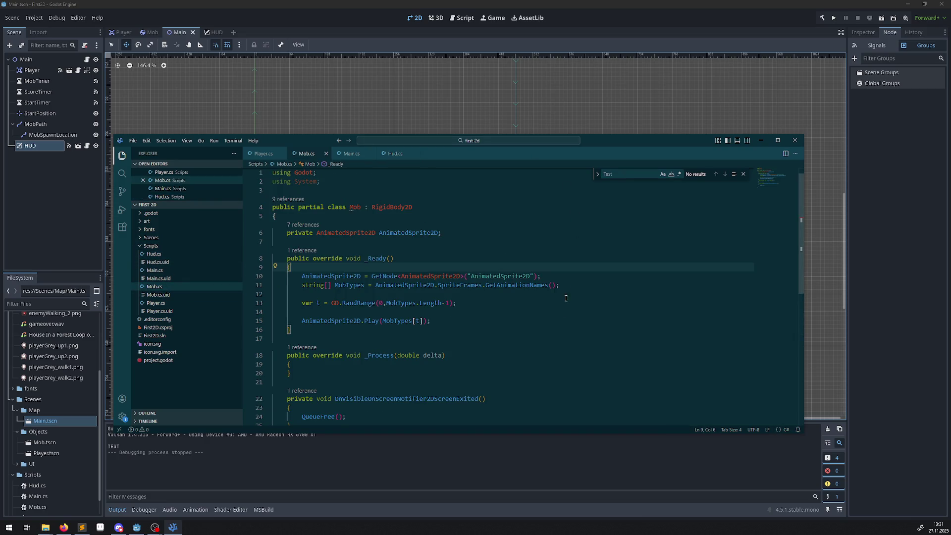
left_click(555, 334)
key("ctrl+f")
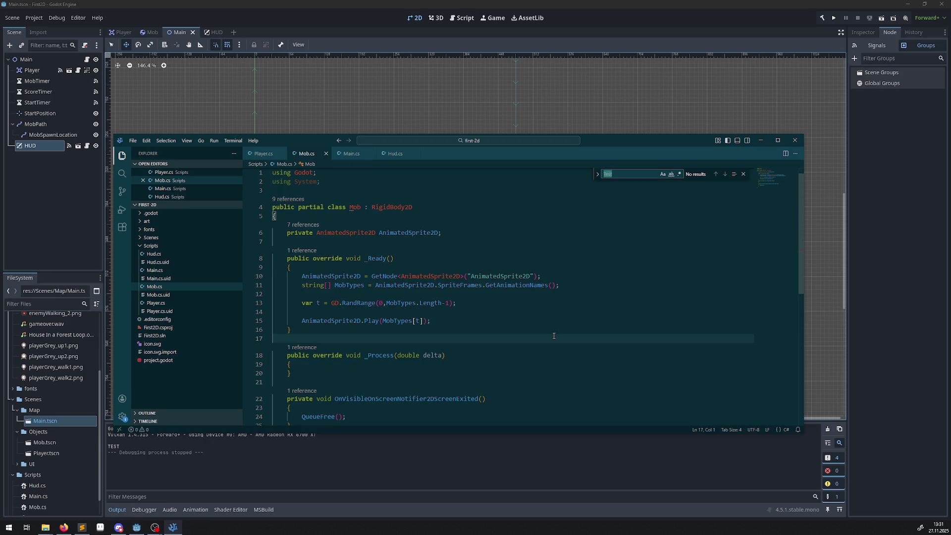
key("Down")
key("Down")
key("Down")
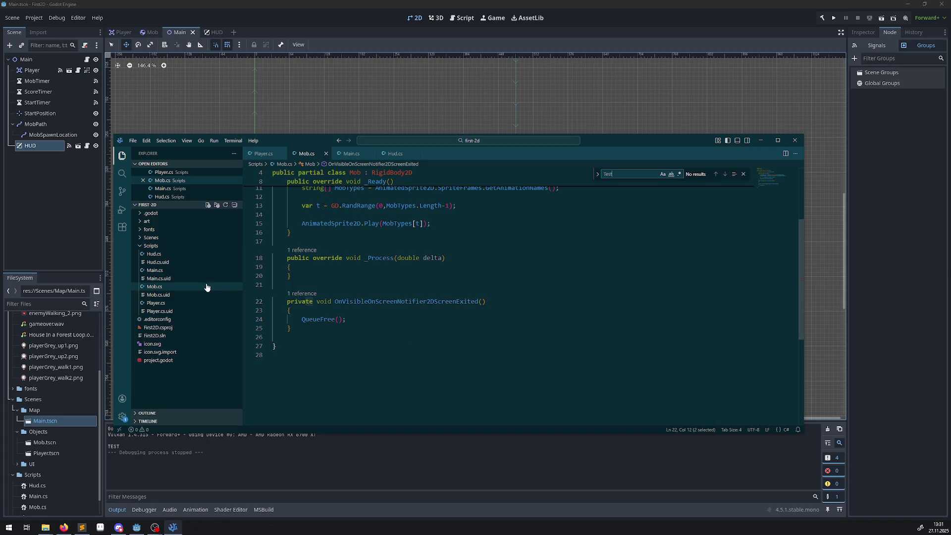
Step: Delete the GD.Print("TEST") line from OnBodyEntered in Player.cs and return to Godot
left_click(154, 303)
scroll(516, 277, "up", 5)
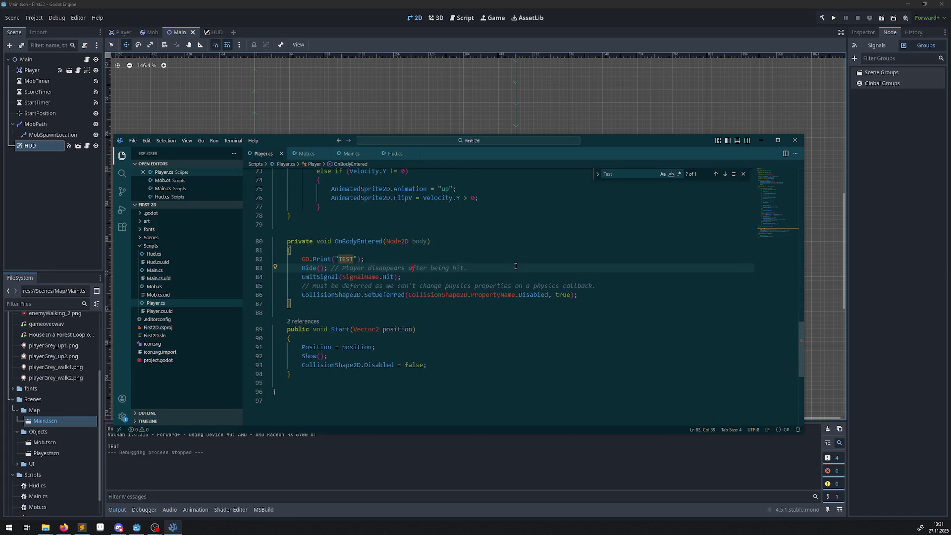
triple_click(395, 260)
key("Delete")
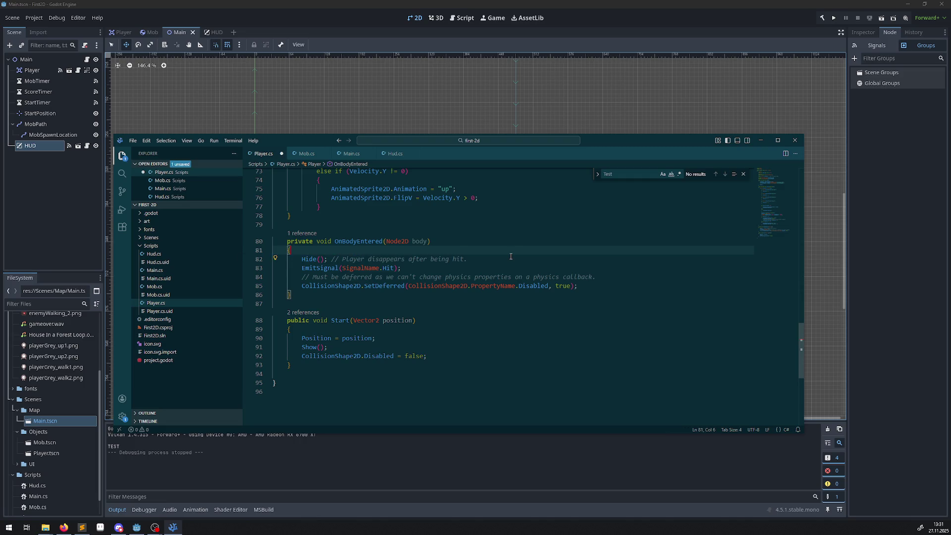
left_click(743, 174)
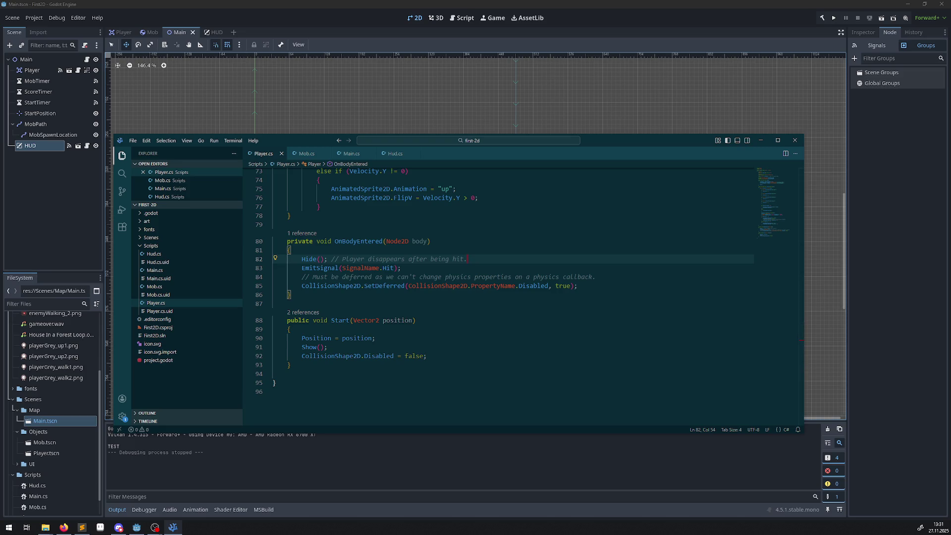
key("Up")
key("Up")
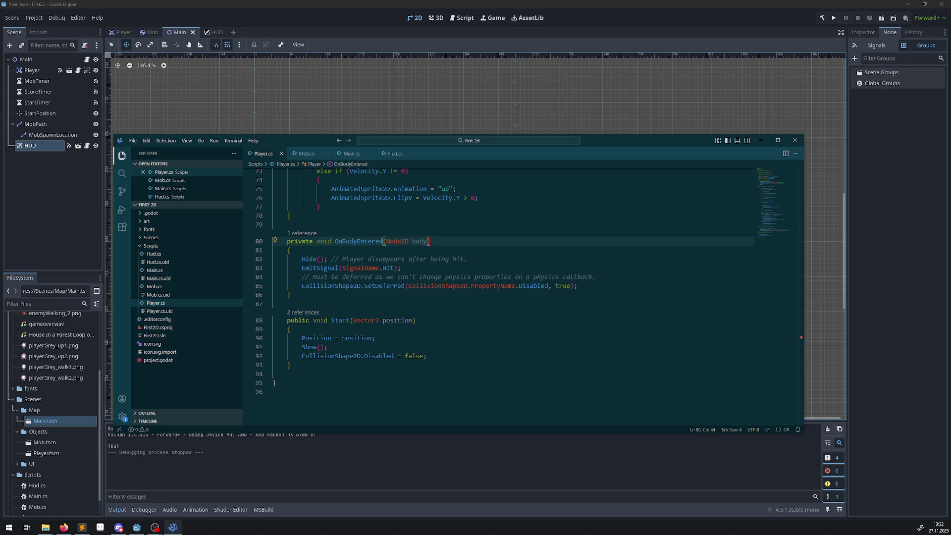
key("alt+Tab")
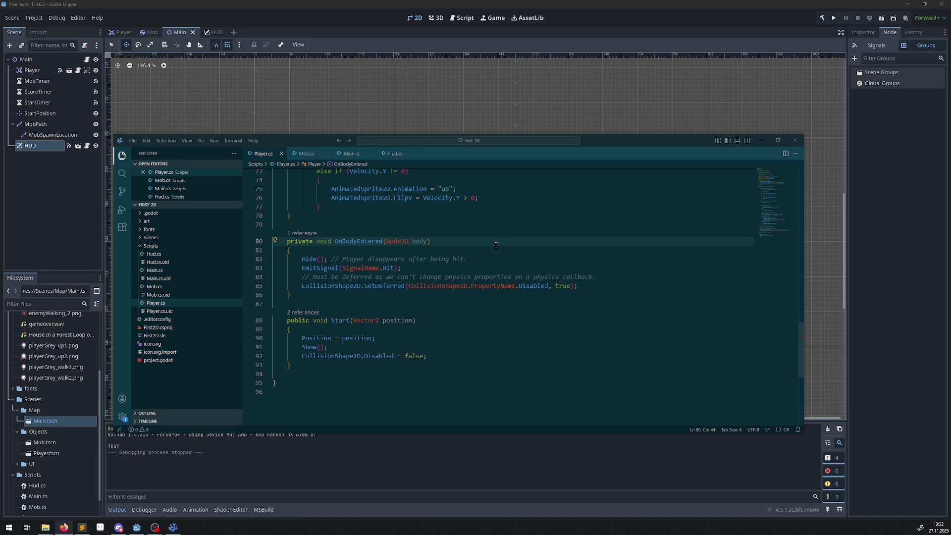
left_click(45, 253)
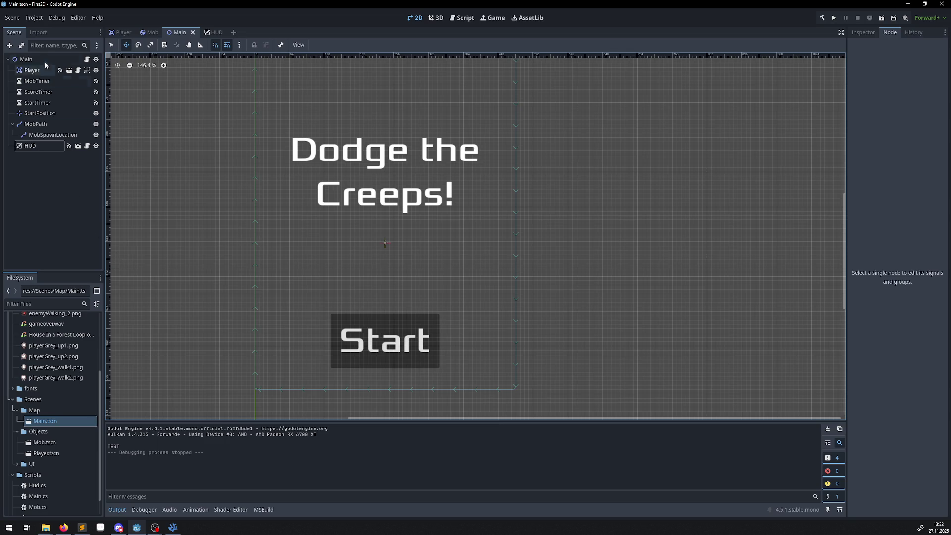
Step: Add a ColorRect child to Main and drag it above Player as Main's first child
left_click(30, 59)
left_click(8, 45)
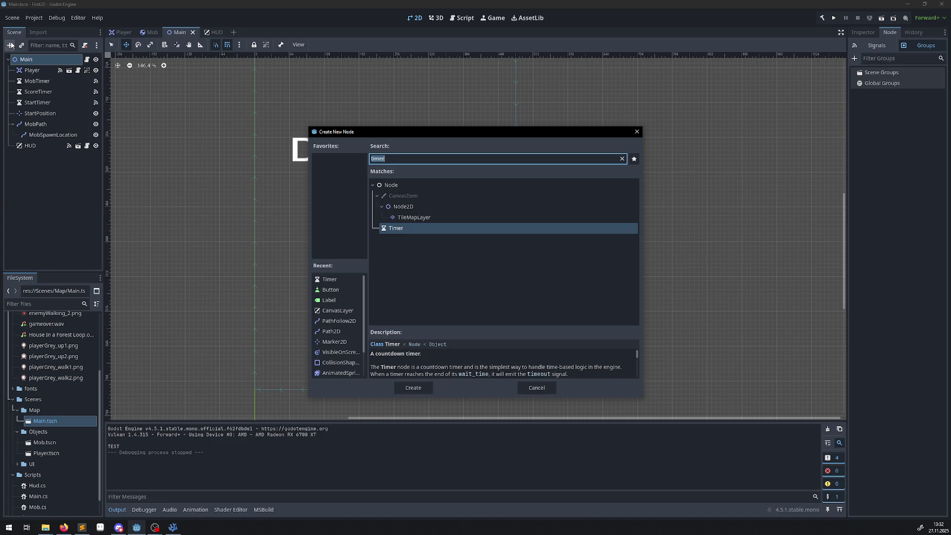
type("ColorRe")
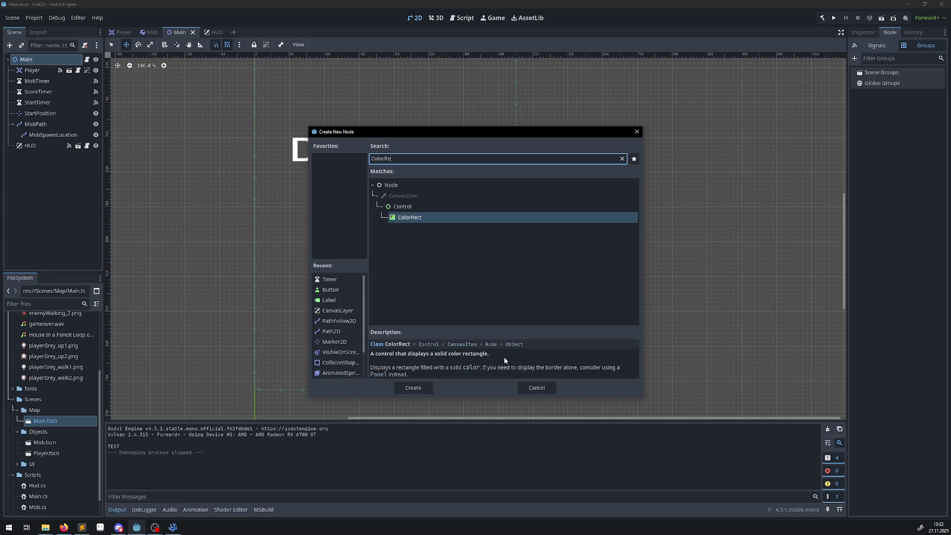
left_click(414, 387)
left_click_drag(17, 161, 34, 72)
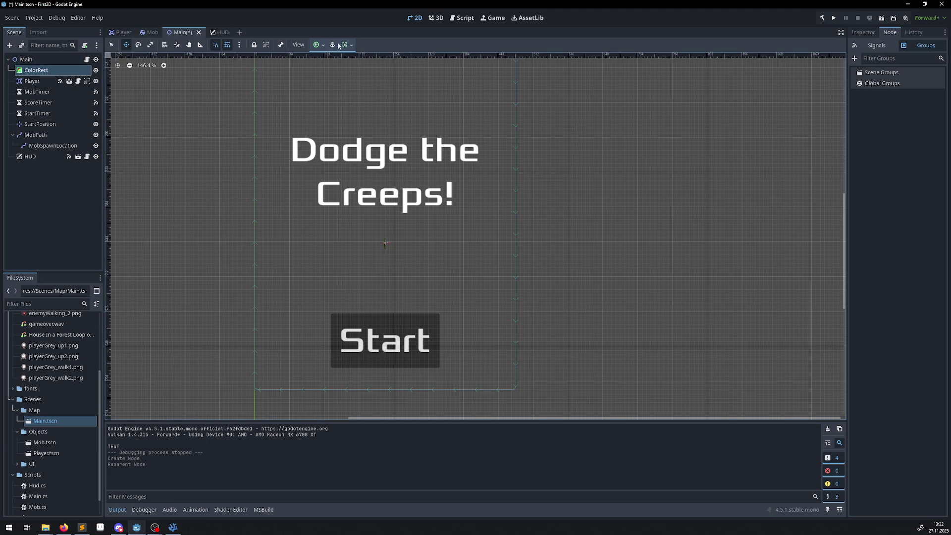
Step: Set the ColorRect's anchor preset to Full Rect
left_click(318, 44)
left_click(361, 113)
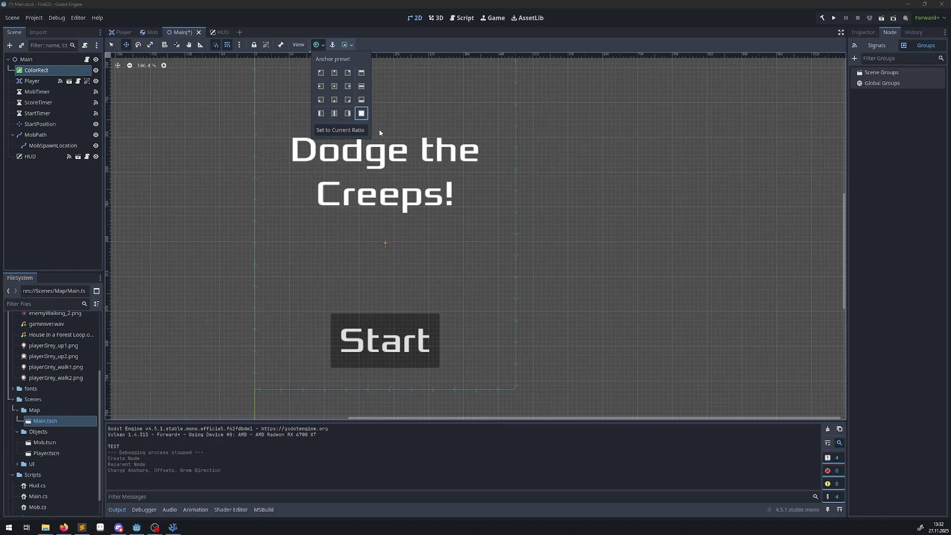
left_click(59, 156)
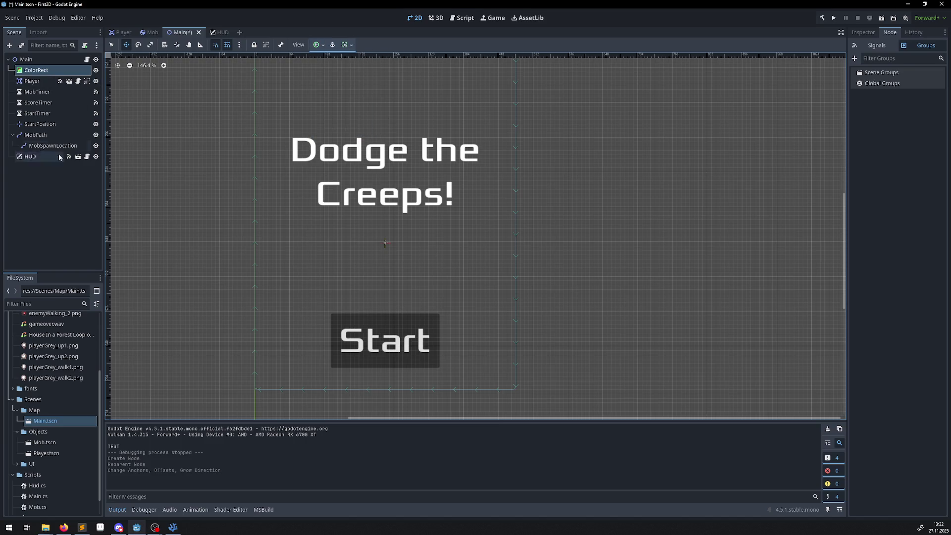
scroll(285, 287, "down", 3)
scroll(285, 287, "up", 3)
scroll(285, 287, "down", 1)
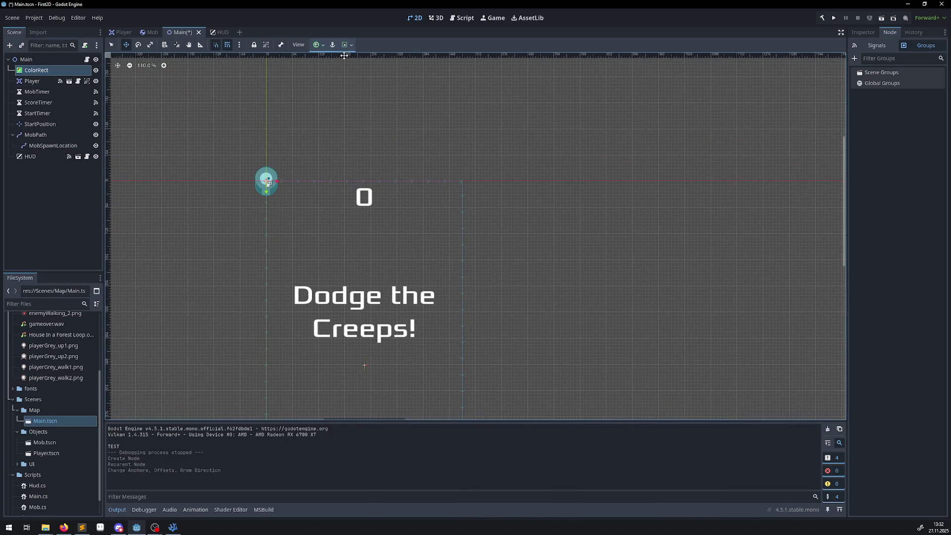
left_click(322, 46)
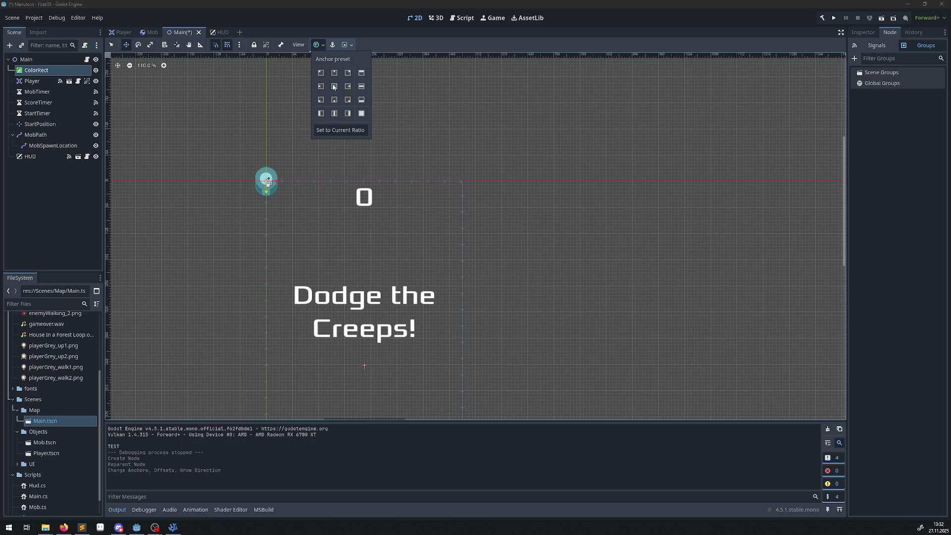
left_click(321, 74)
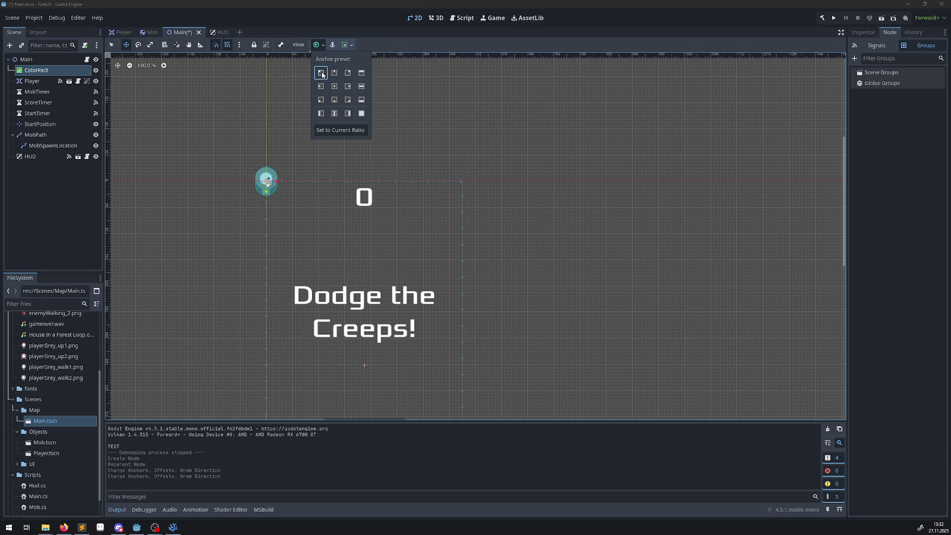
left_click(362, 114)
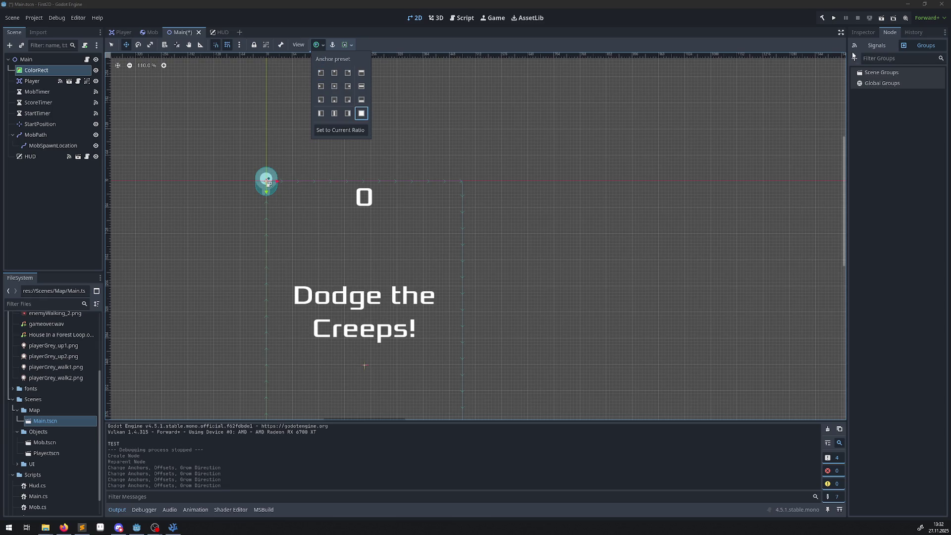
left_click(863, 34)
Step: Review the ColorRect's Layout and Transform properties in the Inspector, keeping the Full Rect anchor preset
left_click(863, 30)
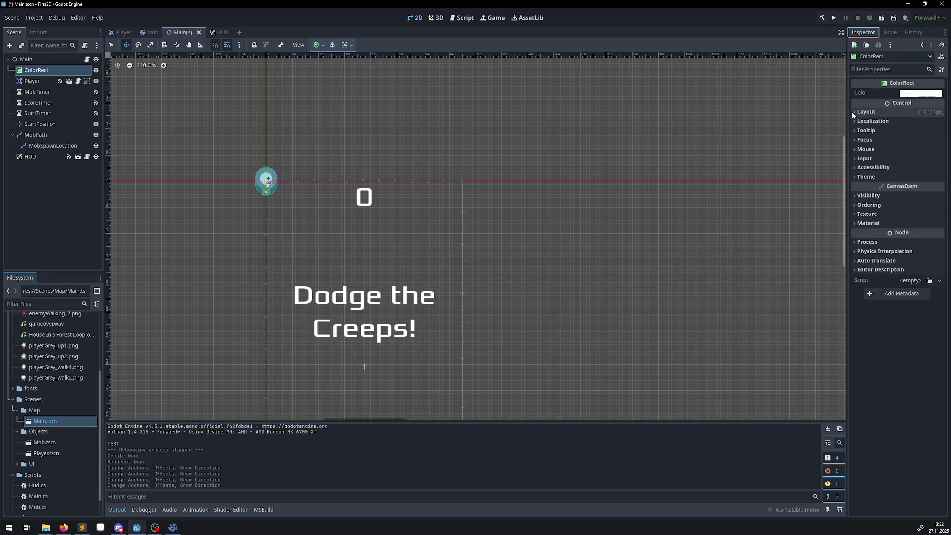
left_click(854, 112)
left_click(859, 224)
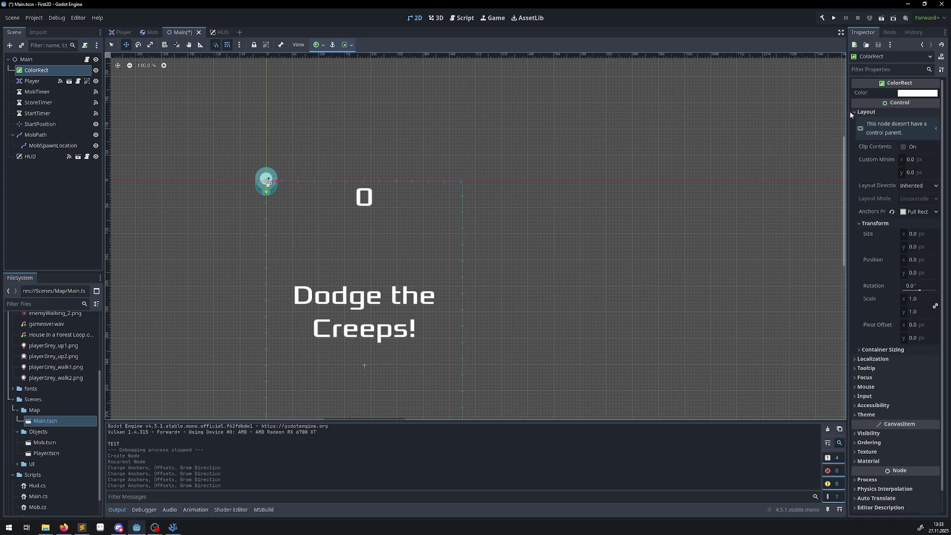
left_click(919, 213)
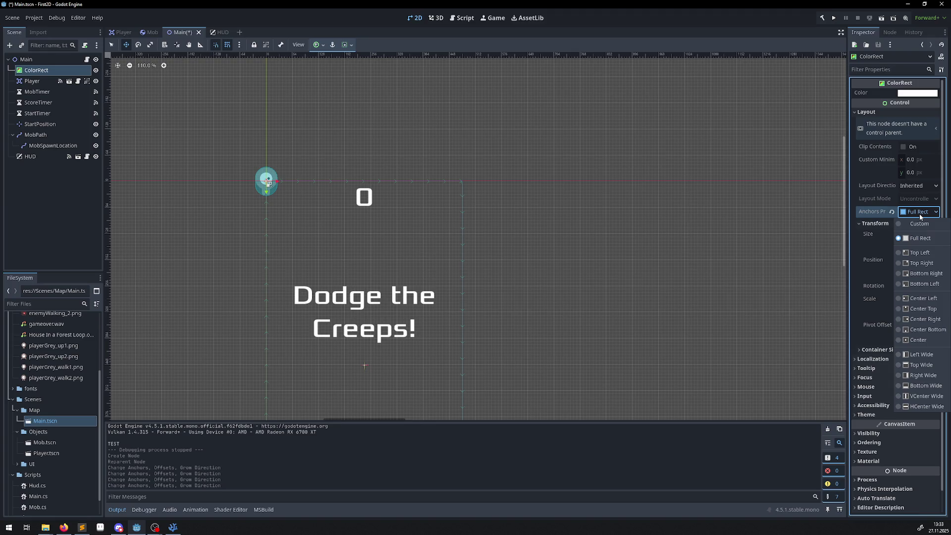
left_click(919, 237)
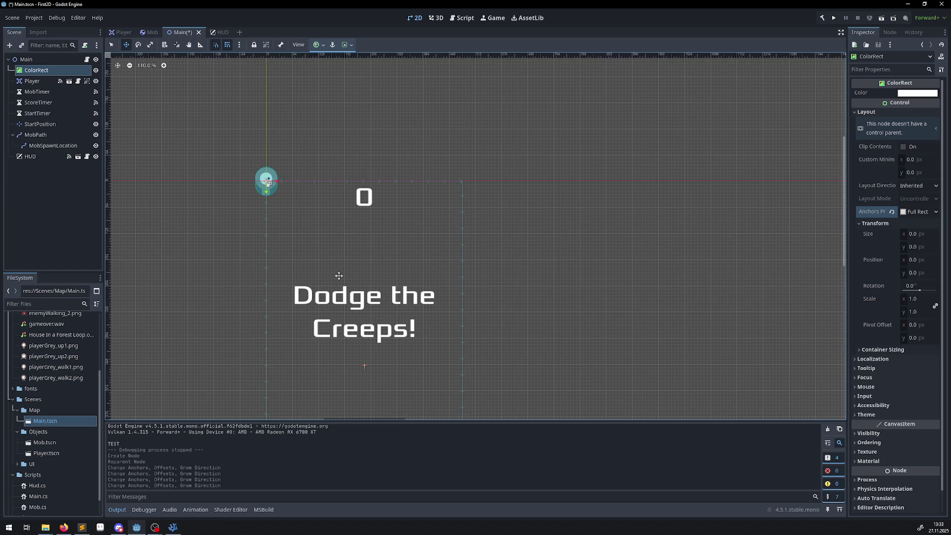
left_click(929, 93)
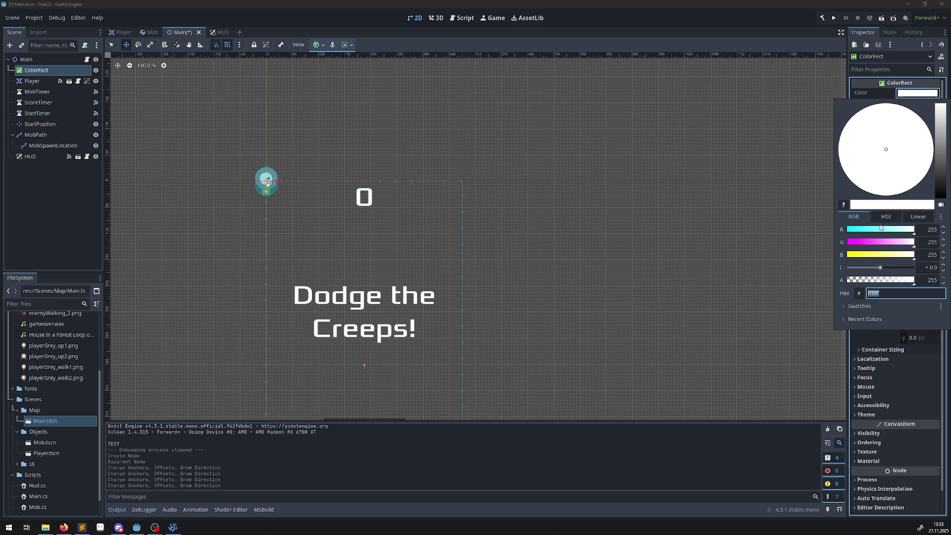
Step: Give the ColorRect dark grey 363d4a picked from the screen, save Main, and run the project
left_click(885, 217)
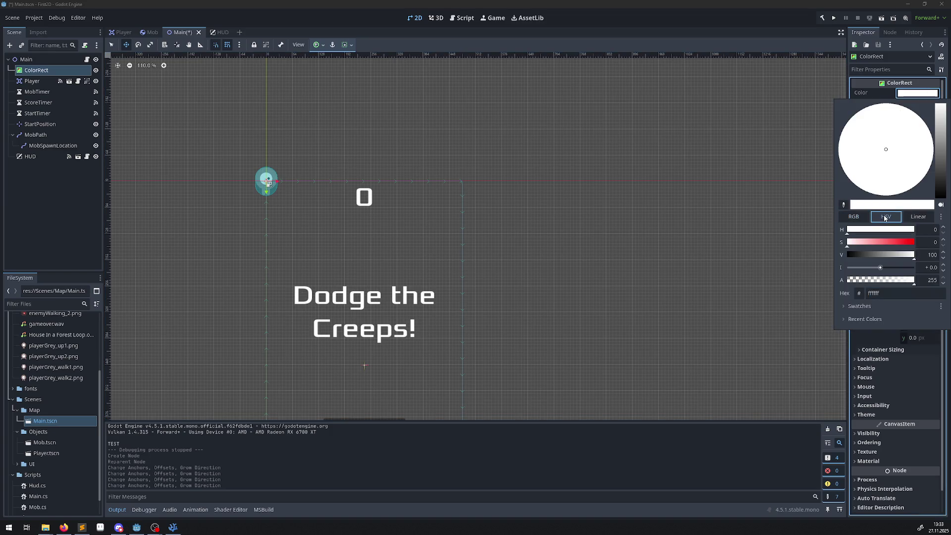
left_click(917, 217)
left_click(853, 216)
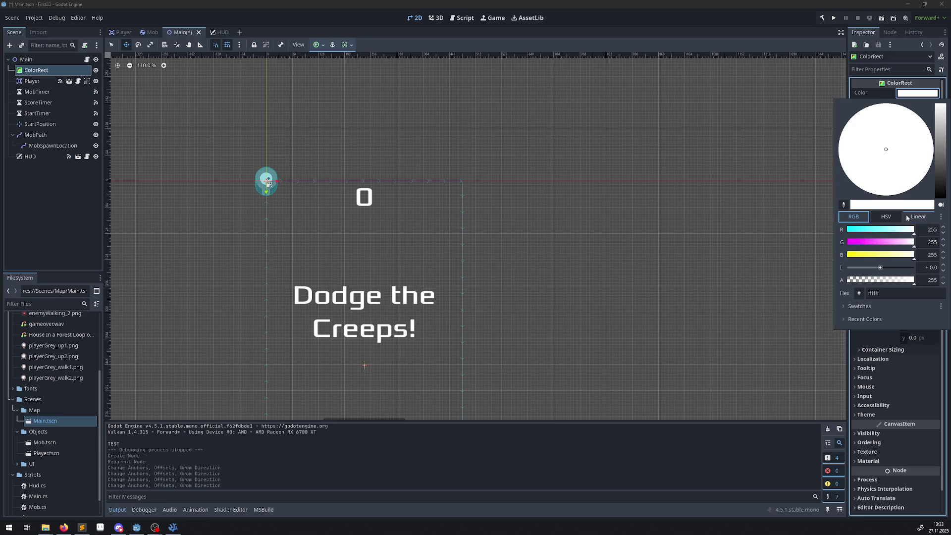
left_click(848, 307)
left_click(845, 332)
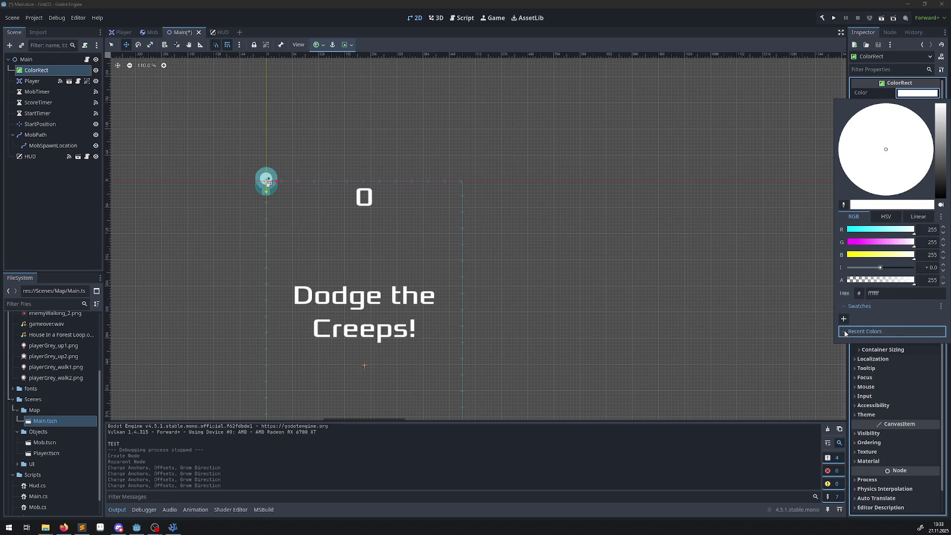
left_click(843, 204)
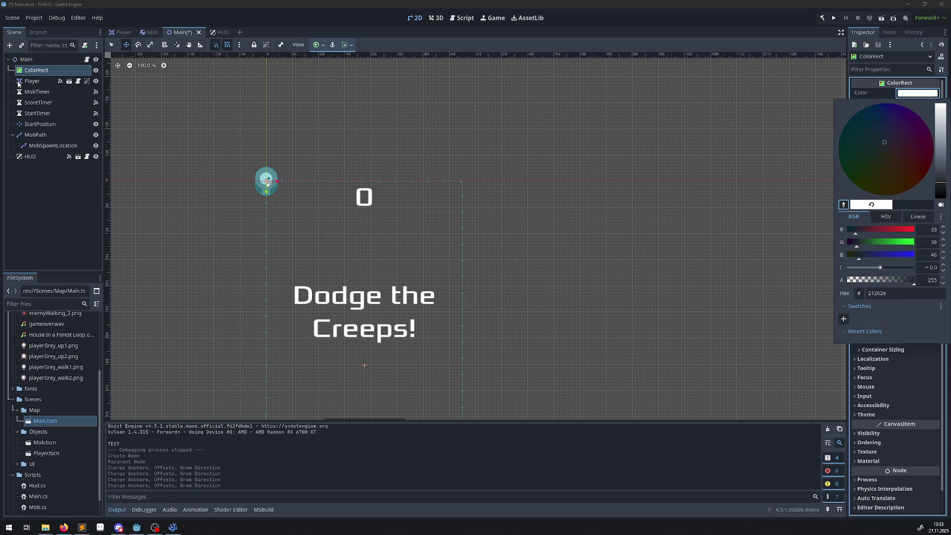
left_click(8, 283)
left_click(917, 349)
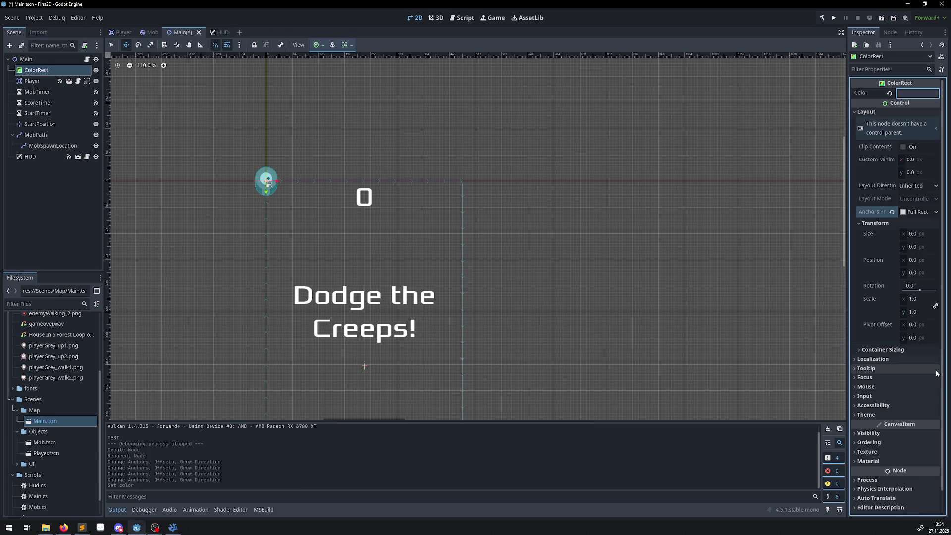
key("ctrl+s")
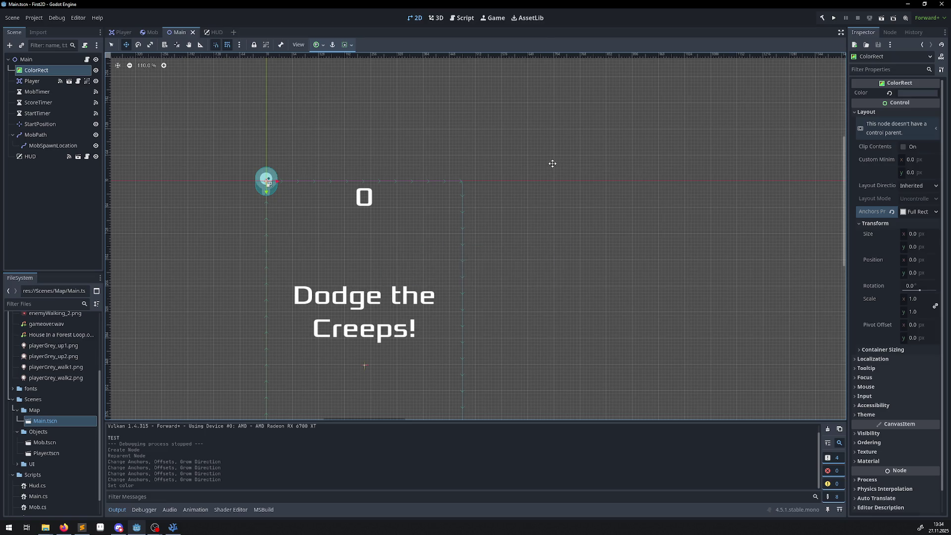
left_click(834, 18)
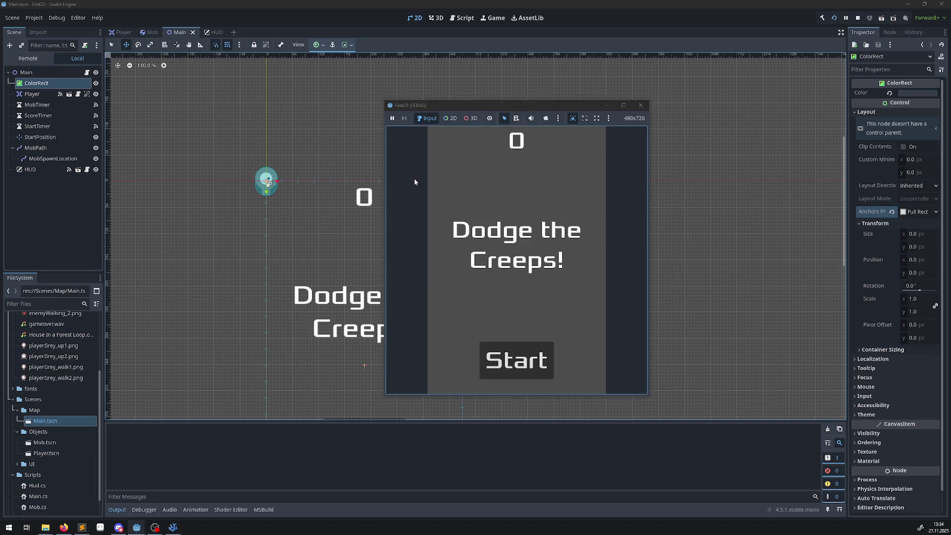
Step: Start and close a test round, then drag the ColorRect's Size x to 9.535 px
left_click(519, 355)
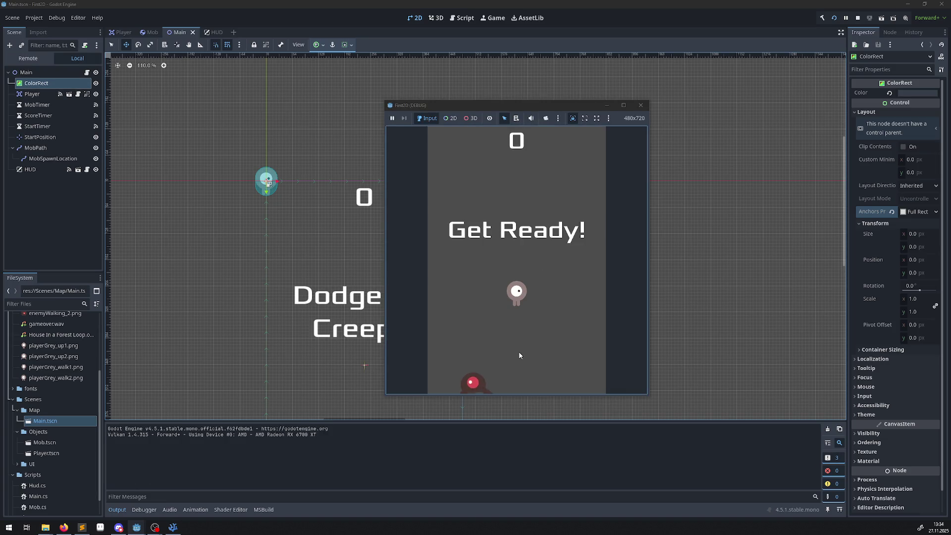
left_click(640, 106)
scroll(271, 190, "up", 4)
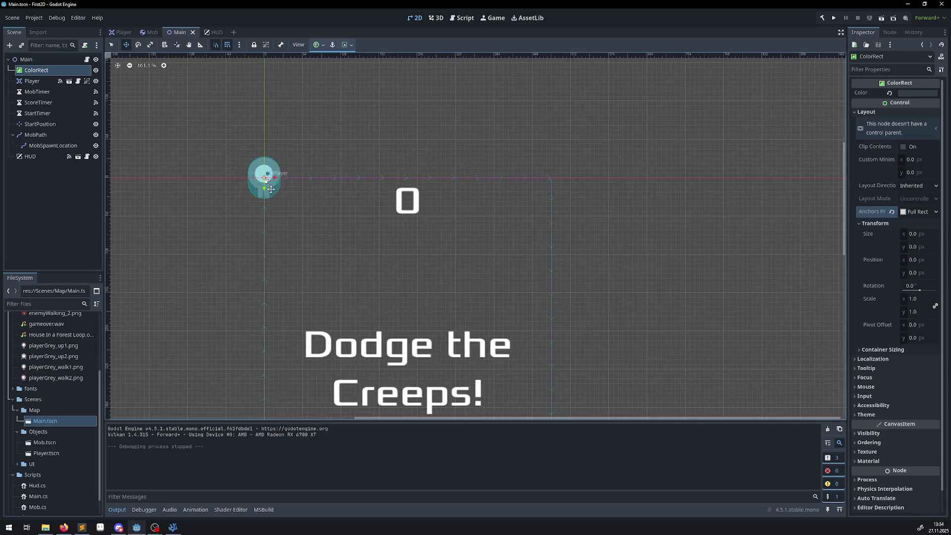
mouse_move(912, 237)
left_mouse_down()
mouse_move(920, 237)
mouse_move(902, 237)
mouse_move(929, 249)
mouse_move(913, 249)
left_mouse_up()
left_click(913, 248)
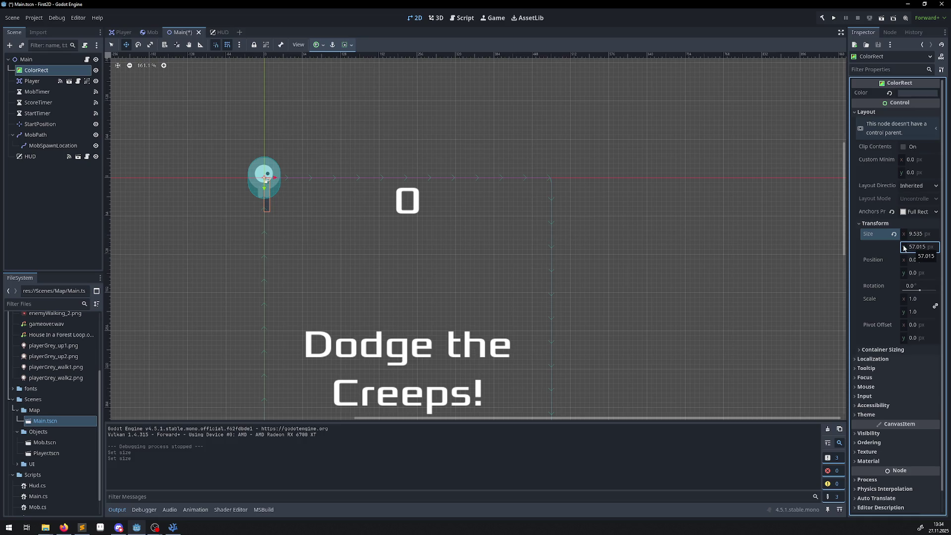
Step: Set the ColorRect's size to 480 × 720 px and save the Main scene
left_click(921, 233)
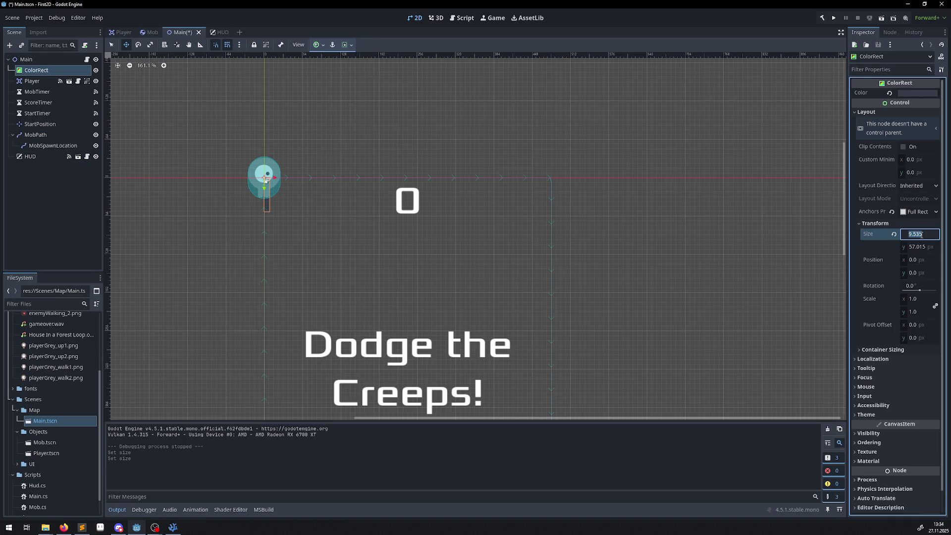
type("480")
key("Return")
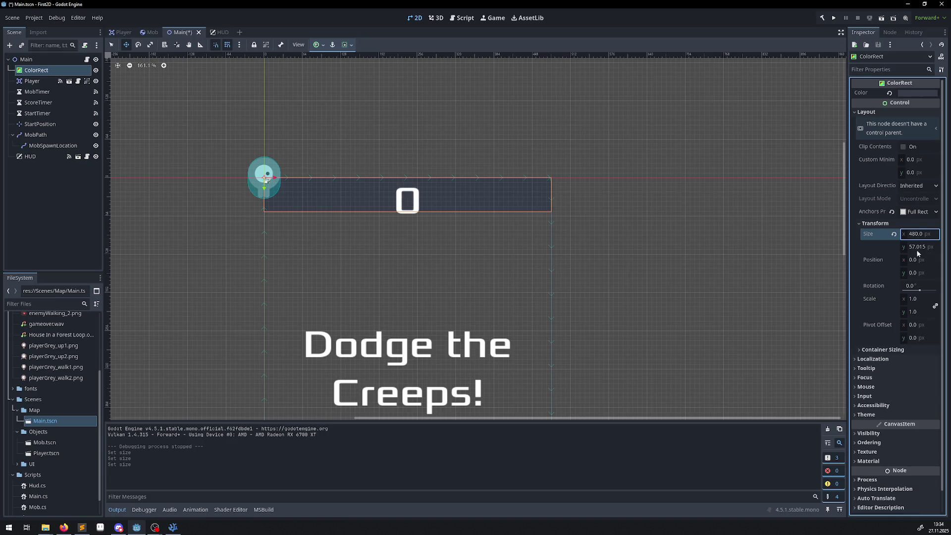
left_click(915, 246)
type("72")
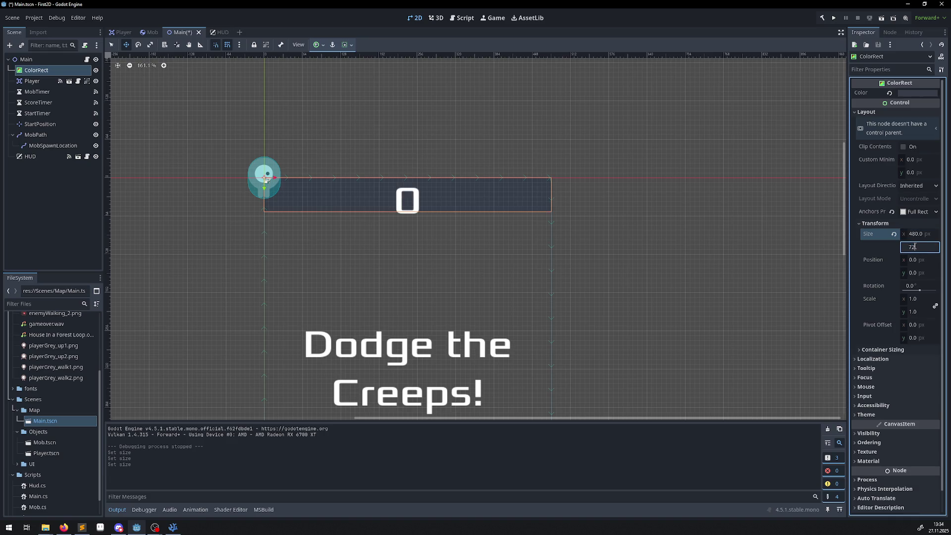
type("0.0")
key("Return")
scroll(619, 302, "down", 3)
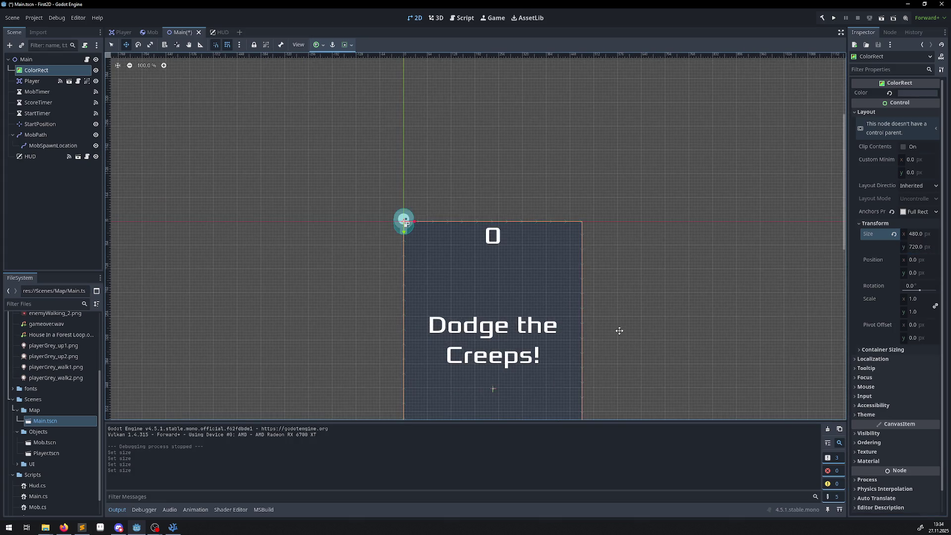
key("ctrl+s")
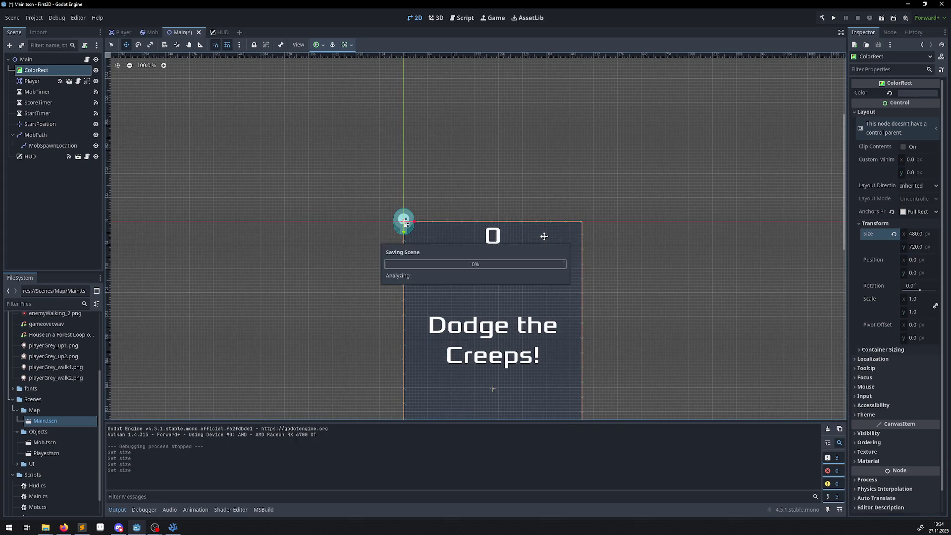
key("alt+Tab")
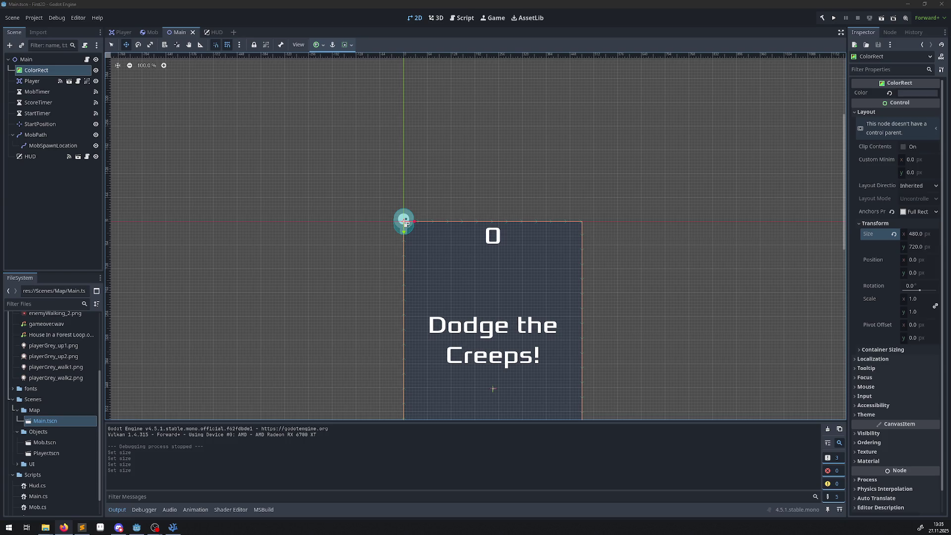
left_click(251, 188)
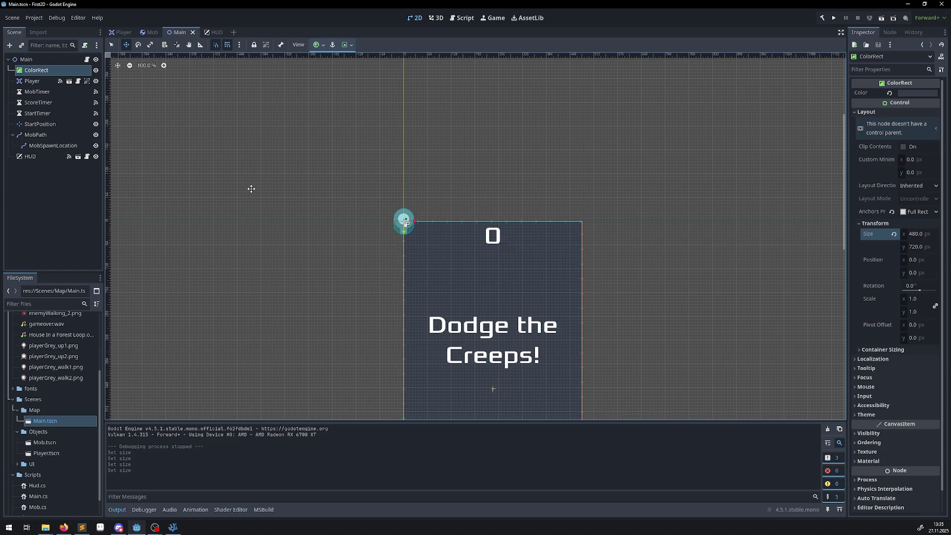
left_click(835, 19)
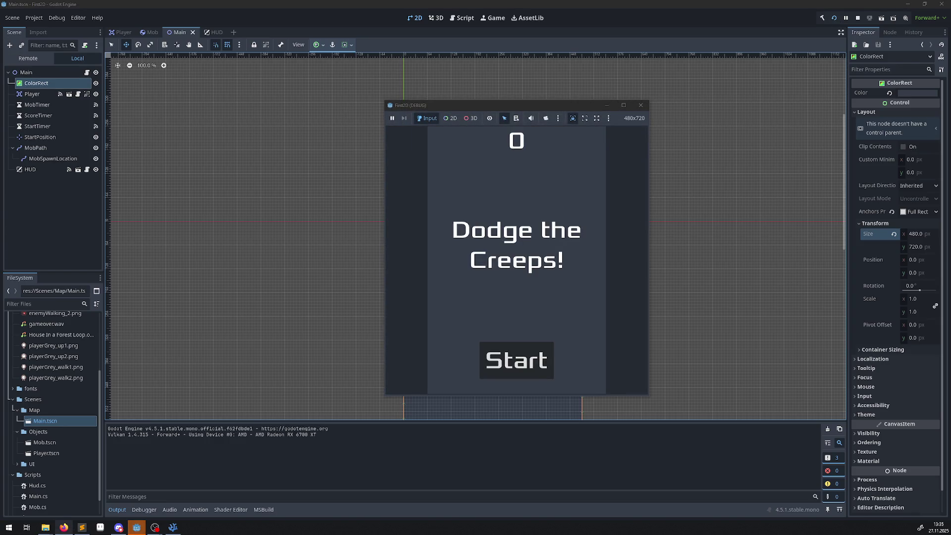
left_click(517, 347)
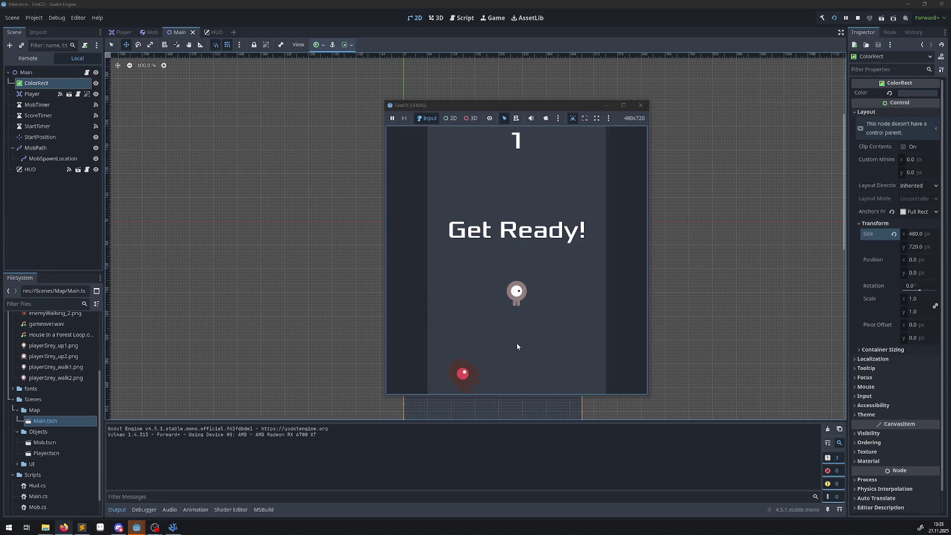
left_click(638, 104)
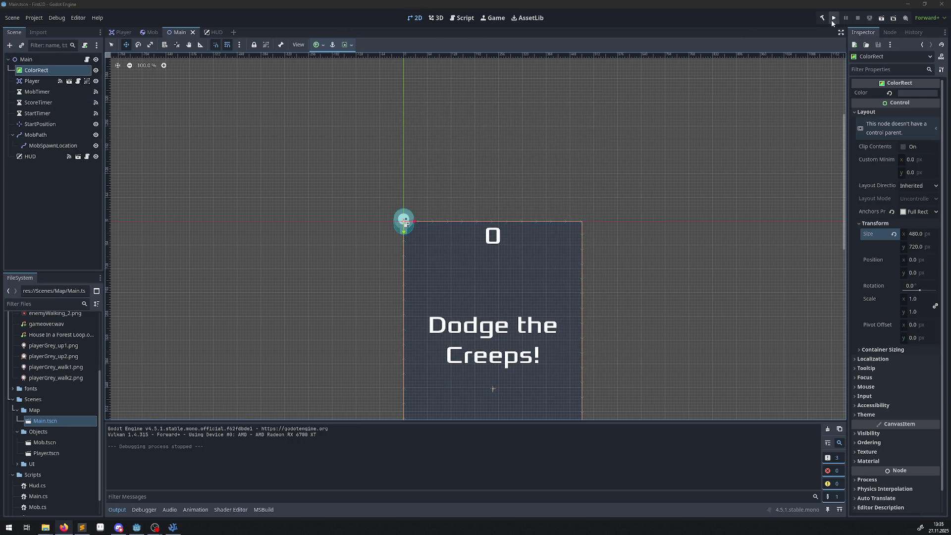
left_click(833, 19)
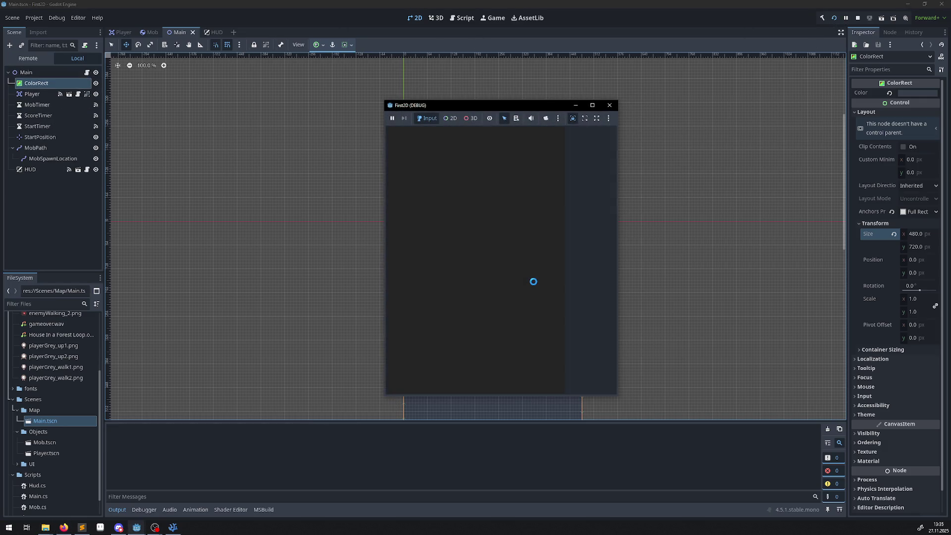
left_click(530, 347)
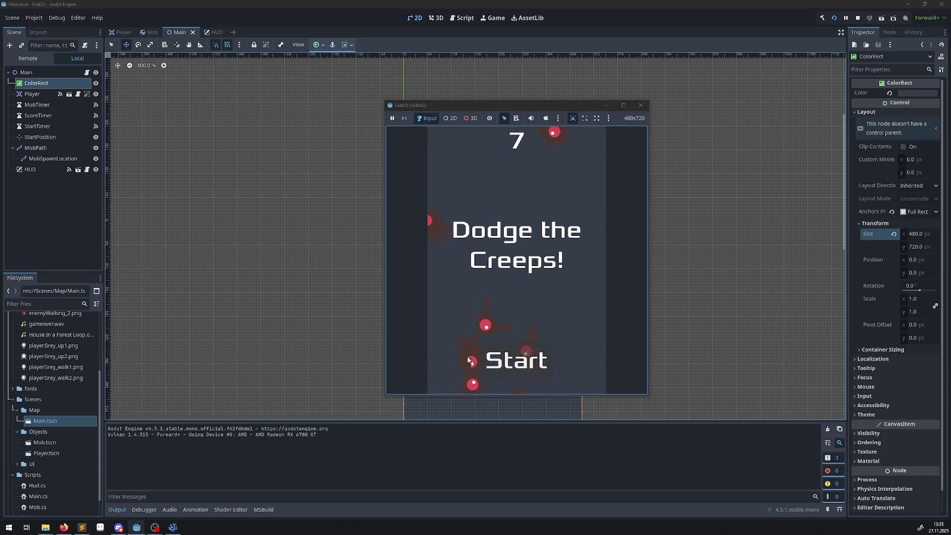
left_click(641, 106)
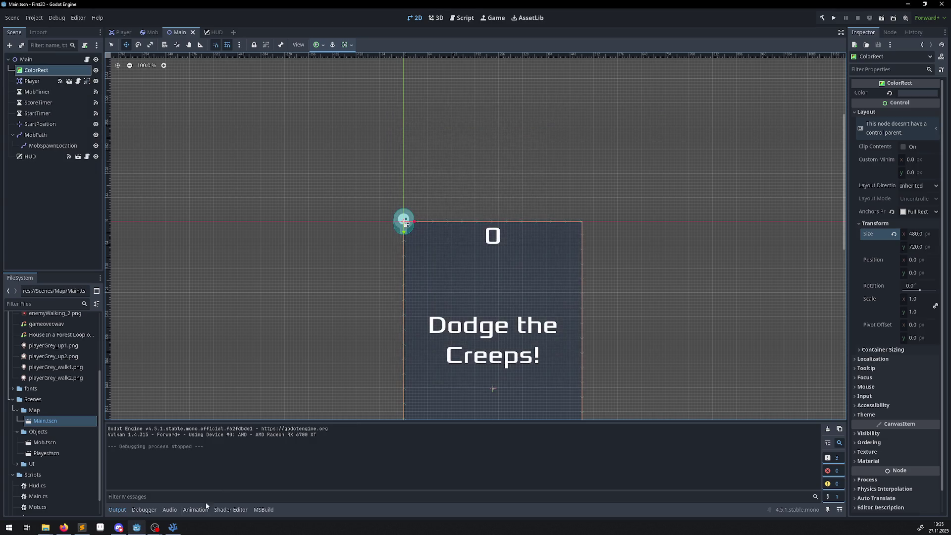
left_click(44, 93)
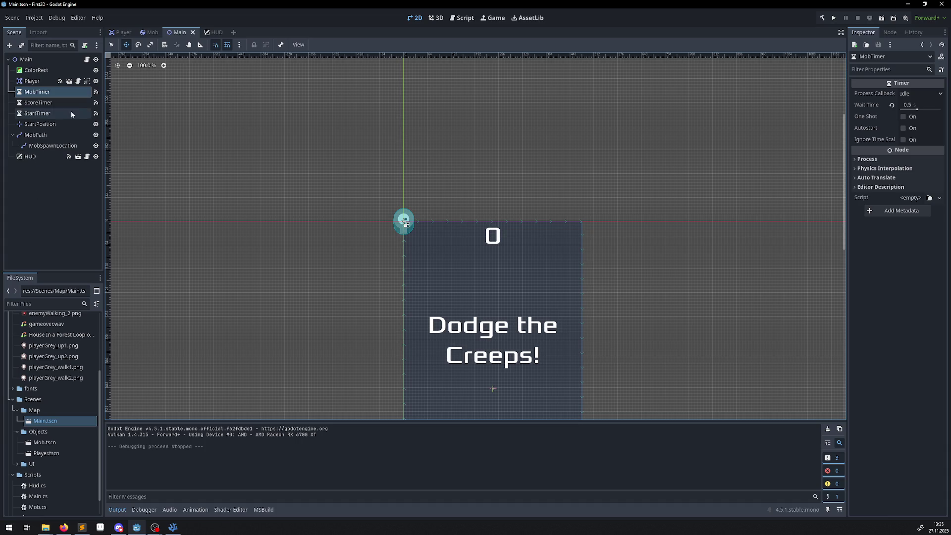
Step: Turn off Autostart on the StartTimer node and save the Main scene
left_click(50, 103)
left_click(47, 116)
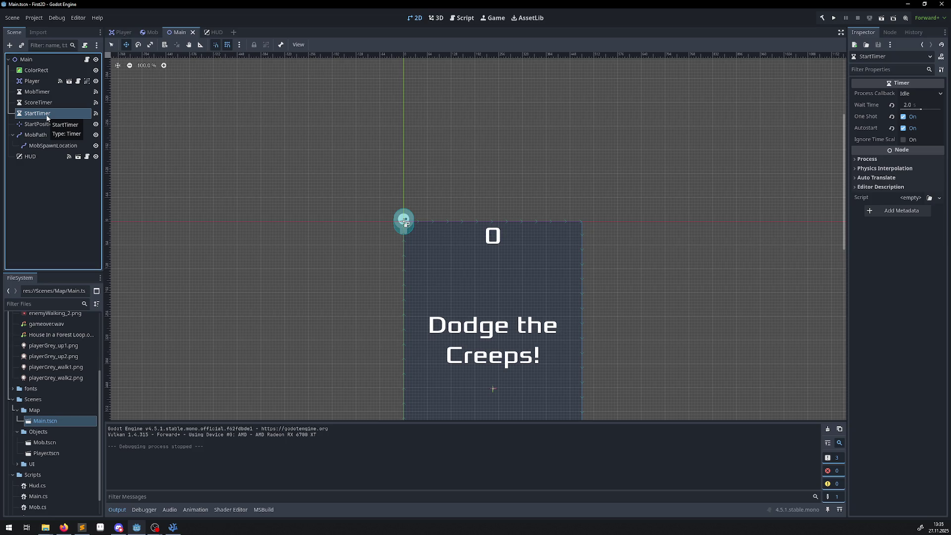
left_click(903, 128)
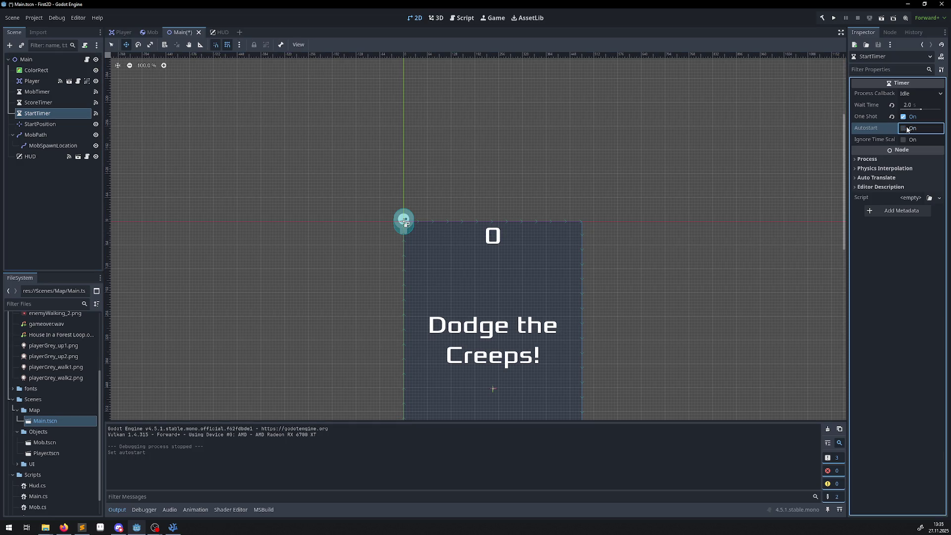
key("ctrl+s")
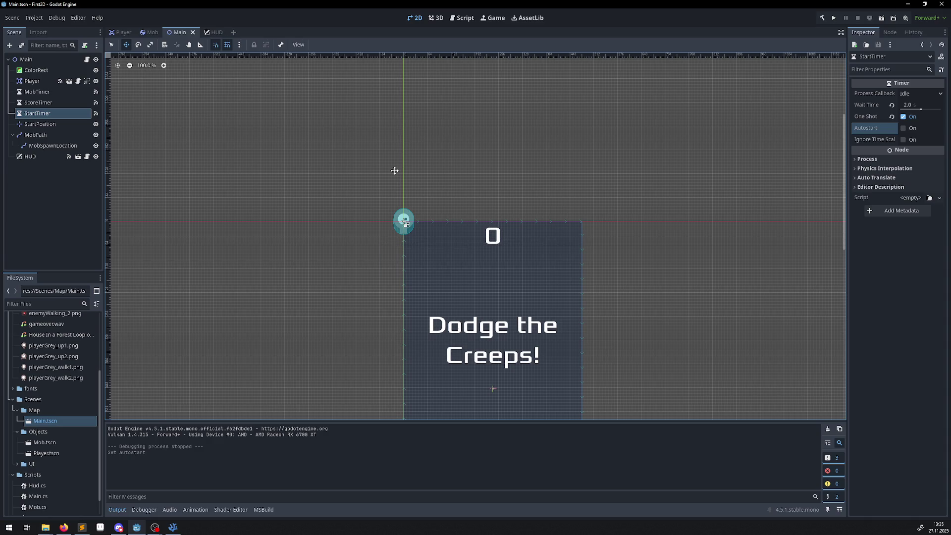
Step: Run the project, play a round with the arrow keys, then close the game window
left_click(834, 18)
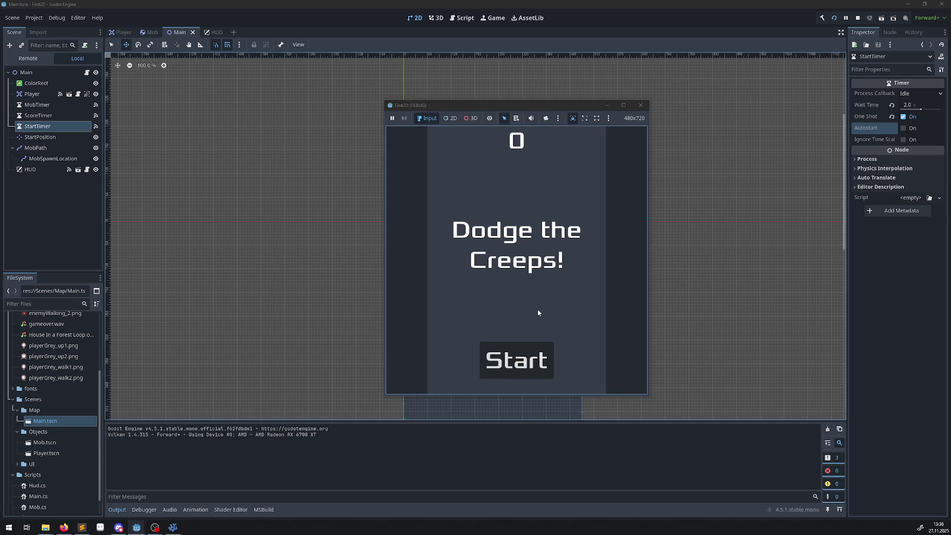
left_click(513, 371)
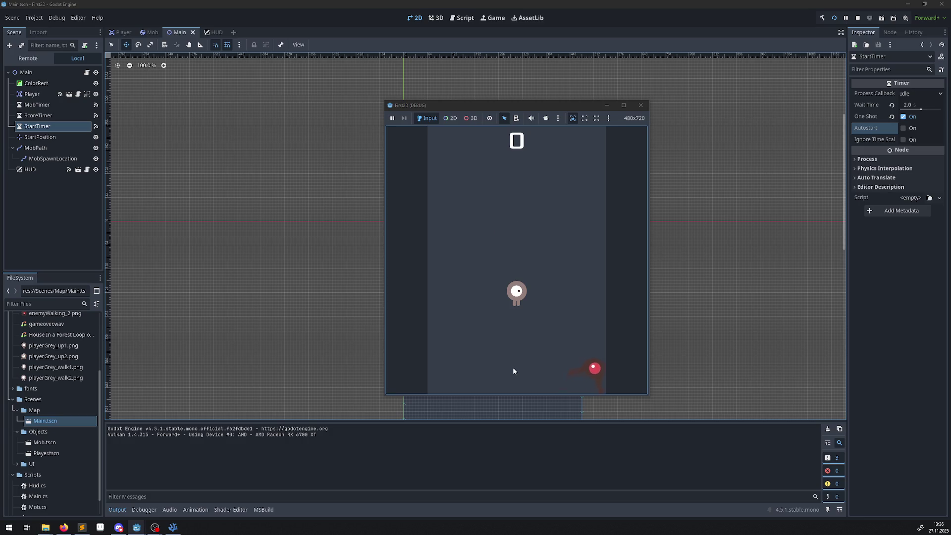
key("Up")
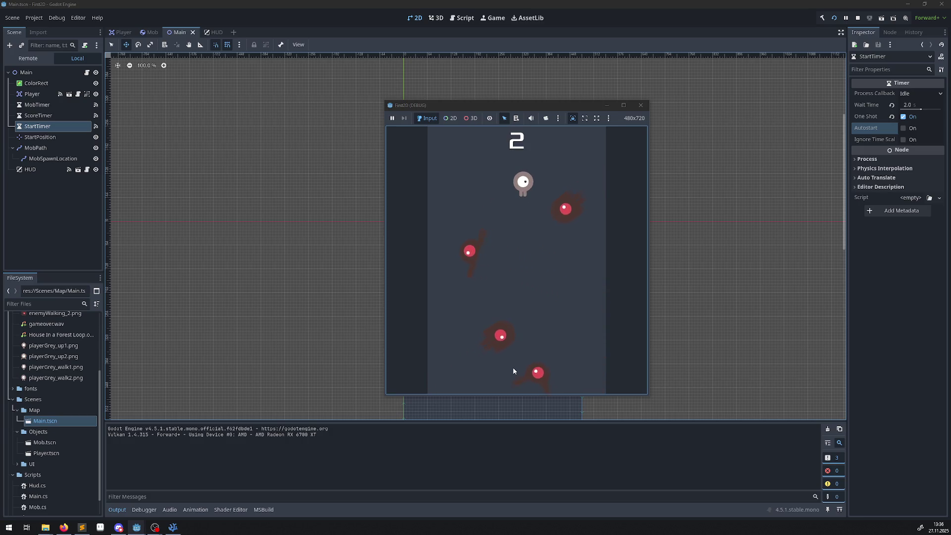
key("Left")
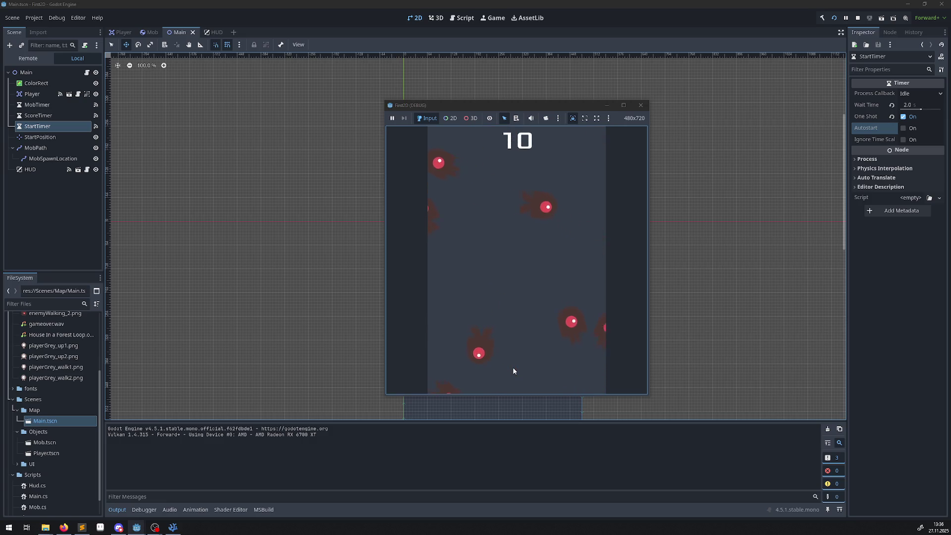
left_click(639, 106)
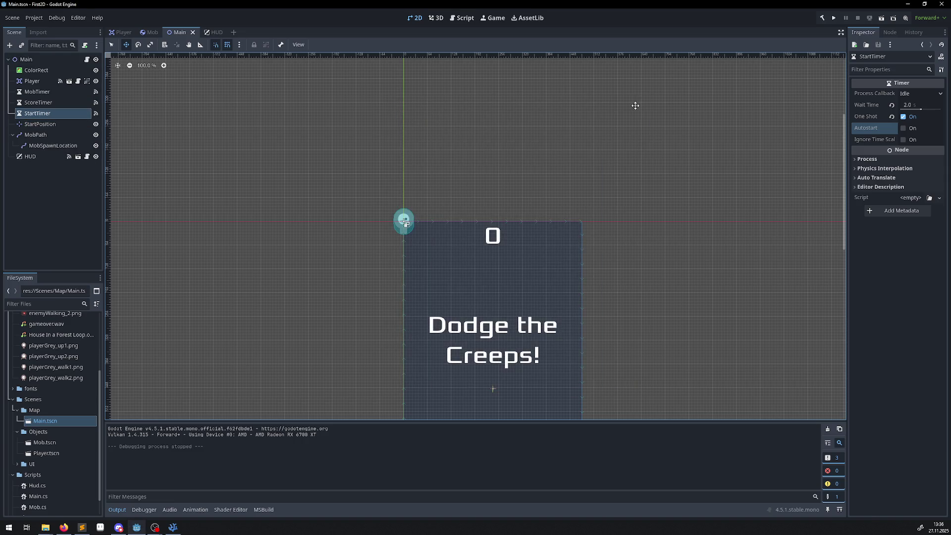
key("alt+Tab")
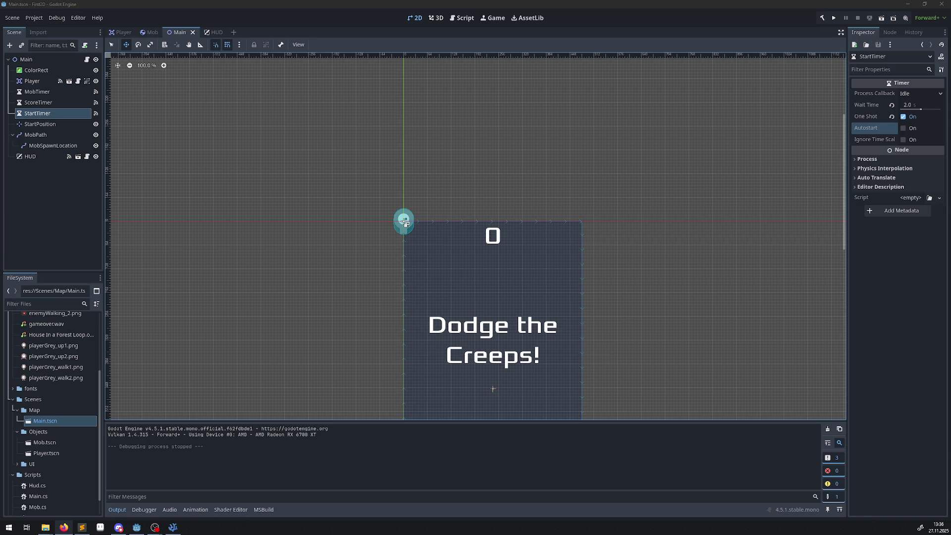
Step: Bring the documentation browser forward, widen it, and open the 'Your first 3D game' page
key("alt+Tab")
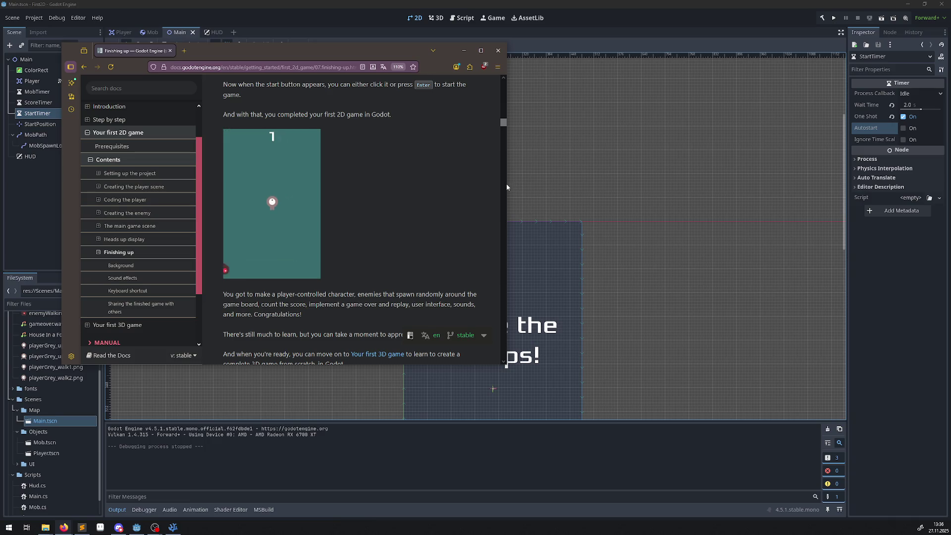
left_click_drag(506, 188, 722, 190)
left_click(201, 324)
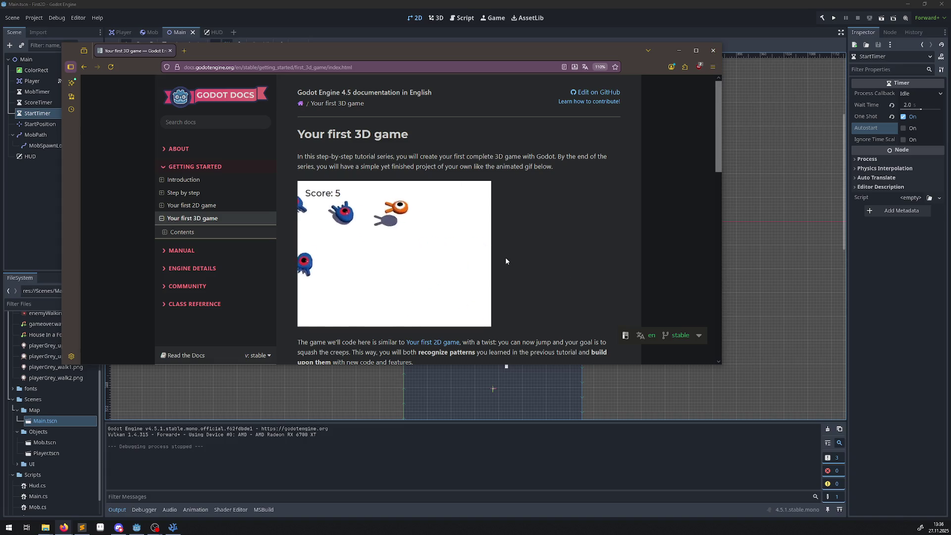
Step: Scroll down to the page's chapter contents and expand the MANUAL section in the sidebar
scroll(515, 266, "down", 3)
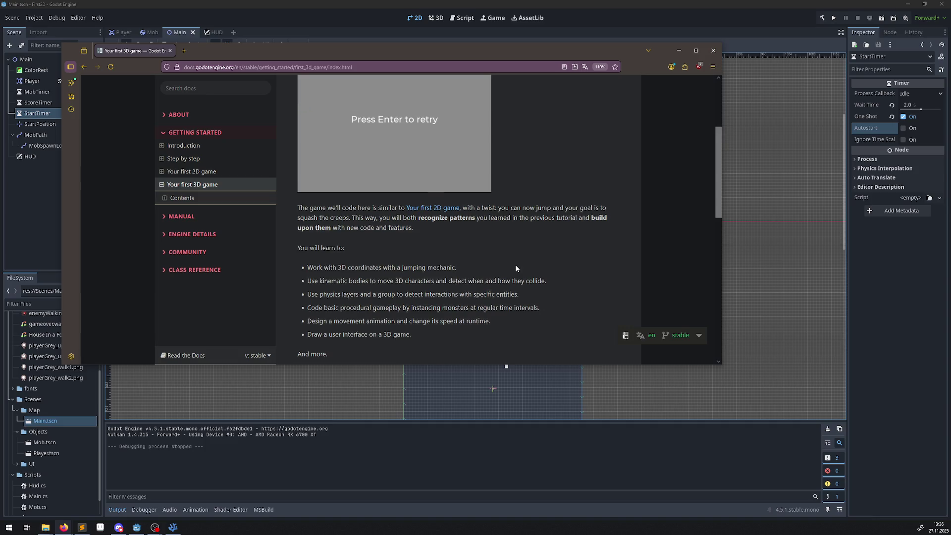
scroll(515, 268, "down", 2)
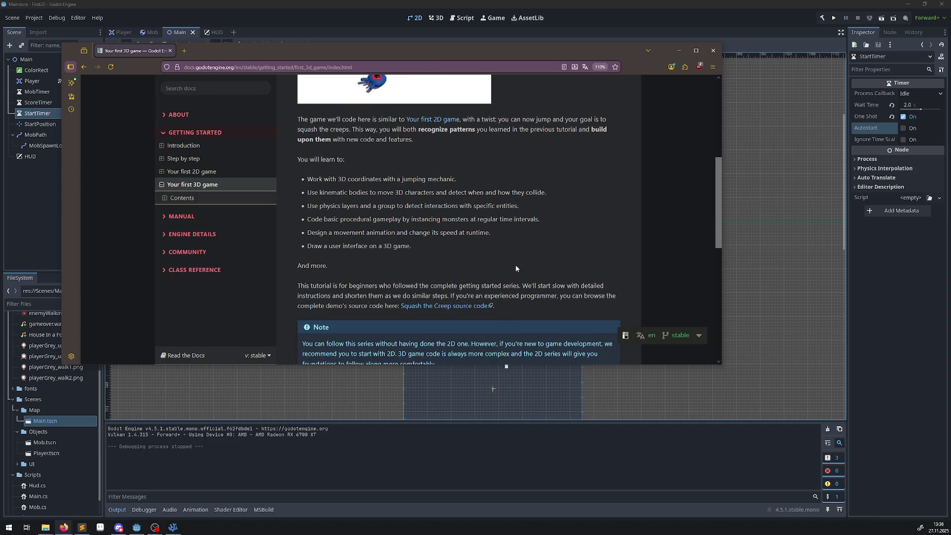
scroll(515, 265, "down", 6)
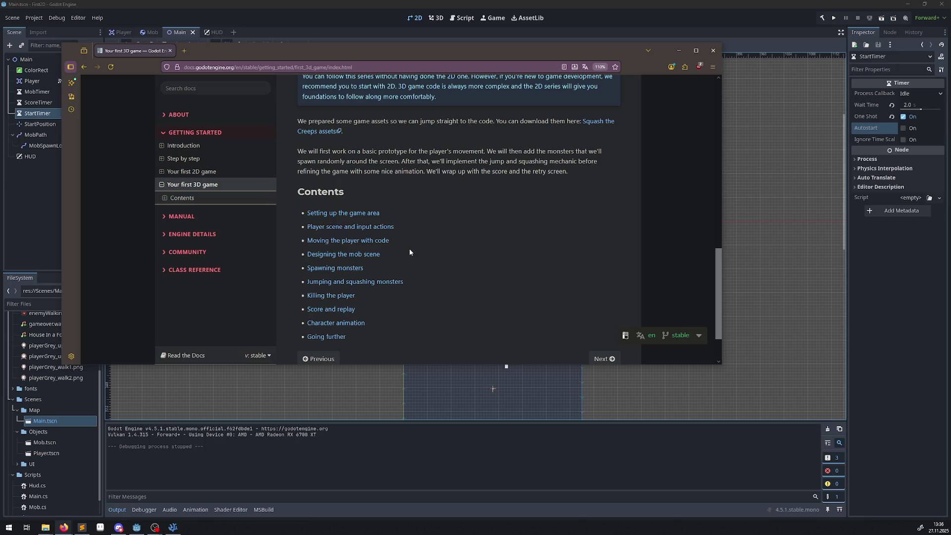
left_click(169, 221)
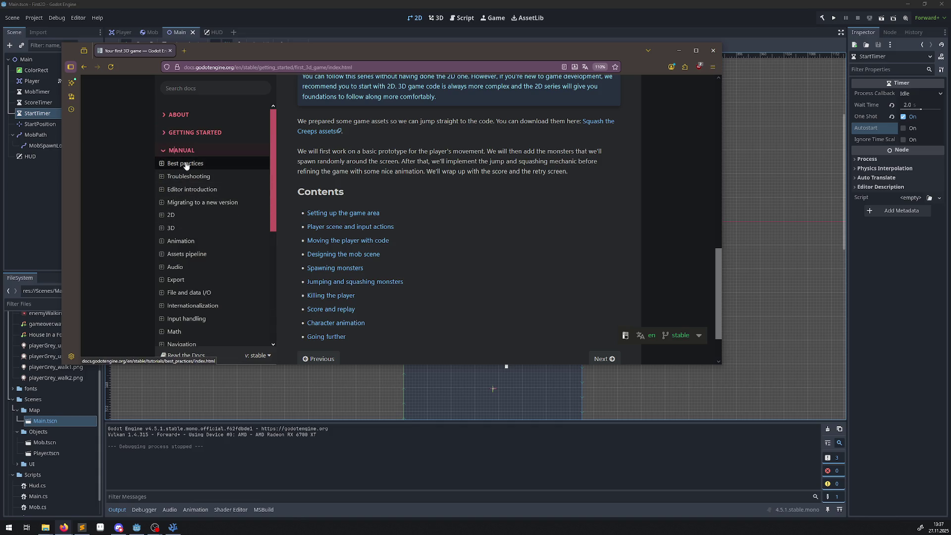
Step: Open the Best practices index and move on to its Introduction page
left_click(218, 163)
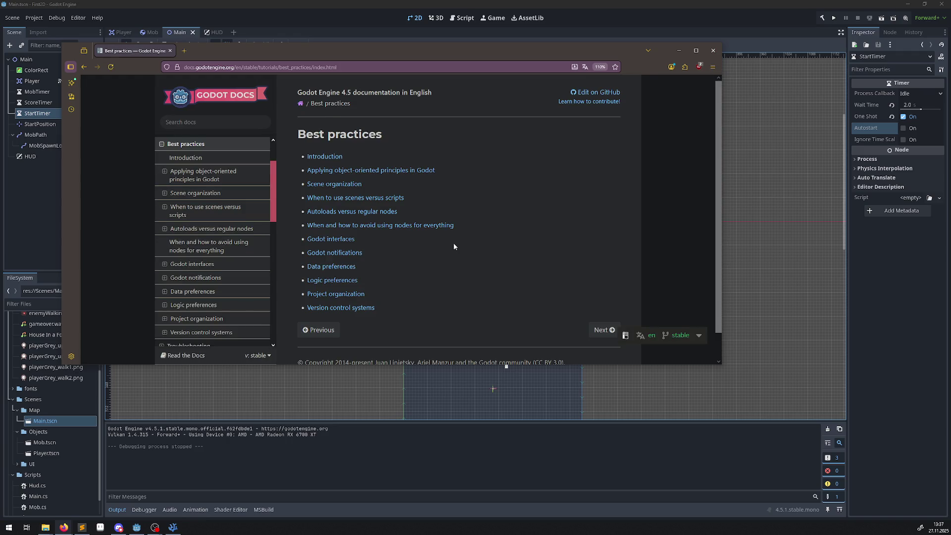
scroll(453, 246, "down", 1)
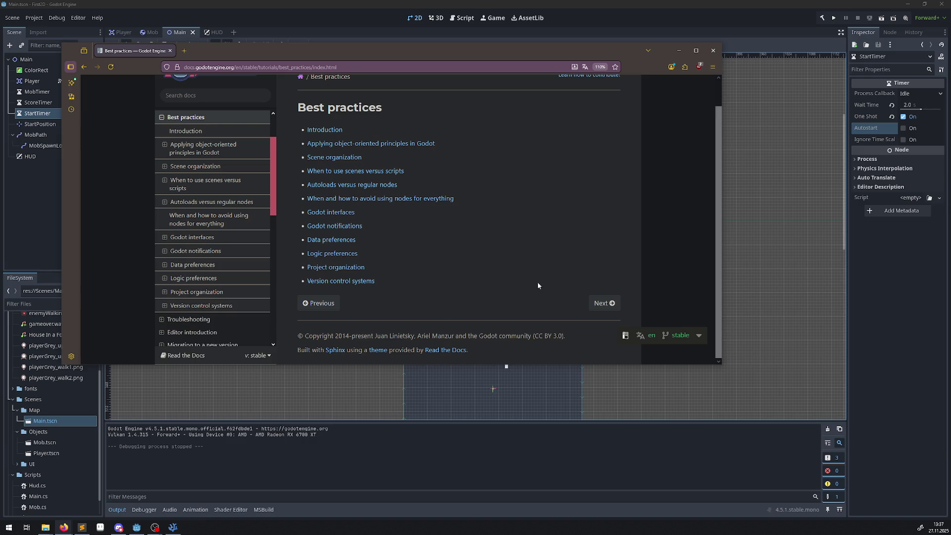
left_click(603, 303)
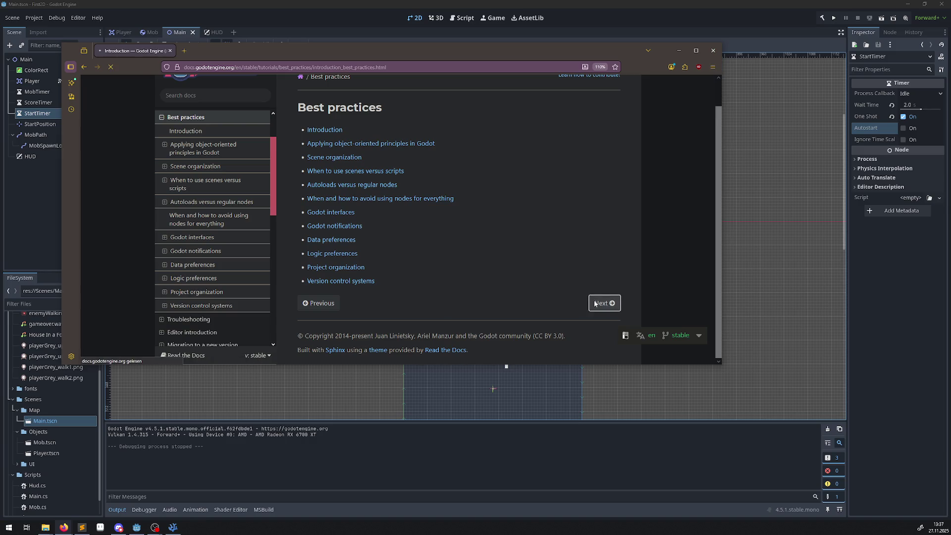
scroll(501, 291, "down", 5)
scroll(501, 291, "up", 5)
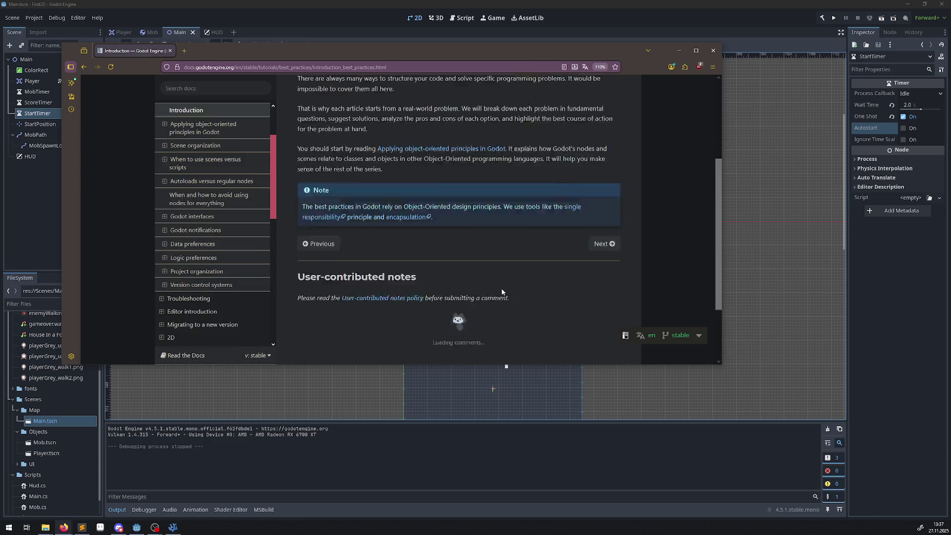
scroll(501, 291, "down", 5)
Step: Continue to the object-oriented principles article and read through it
left_click(596, 248)
scroll(503, 264, "down", 5)
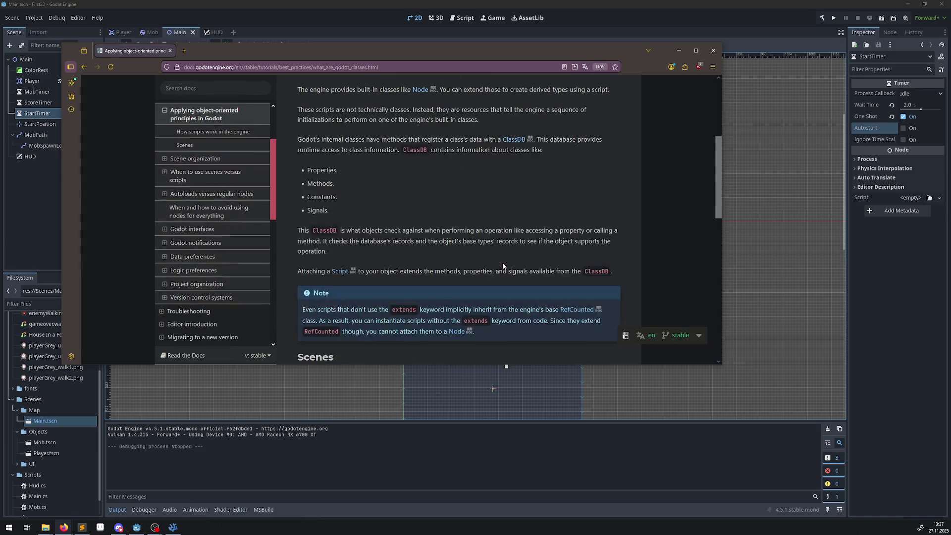
scroll(502, 266, "up", 4)
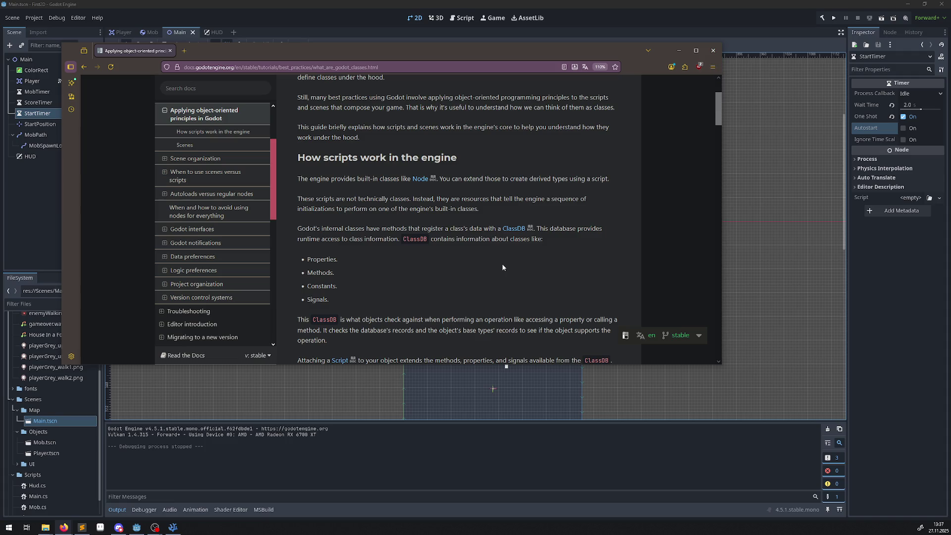
scroll(502, 265, "down", 3)
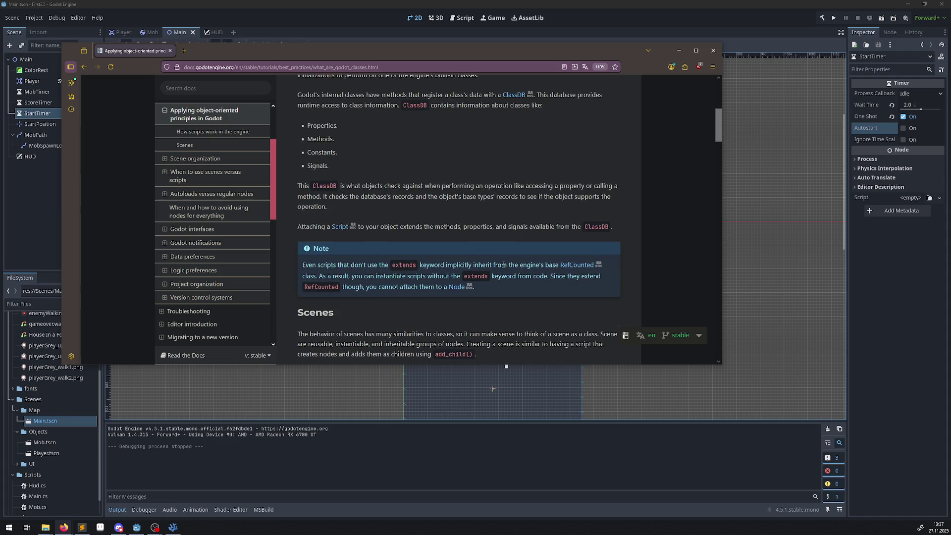
scroll(503, 264, "down", 4)
scroll(465, 218, "down", 8)
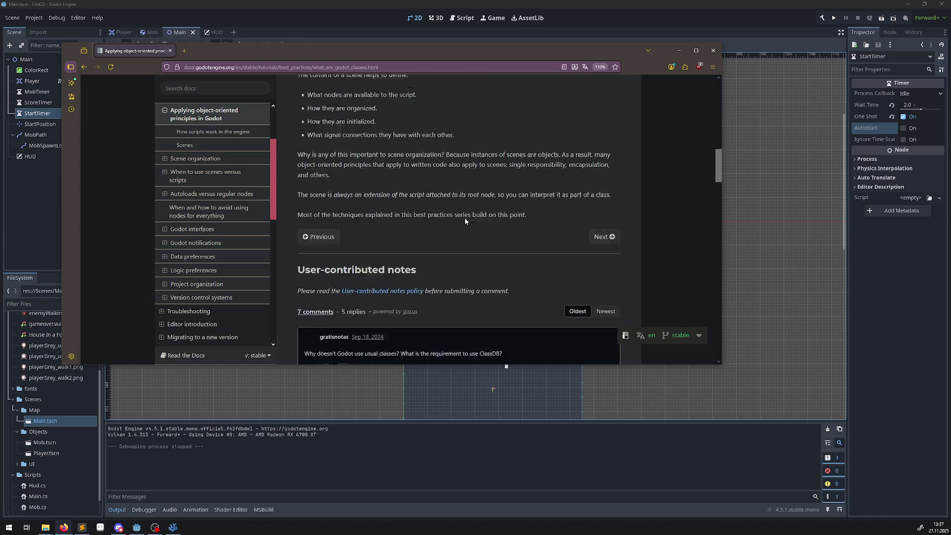
scroll(460, 222, "up", 7)
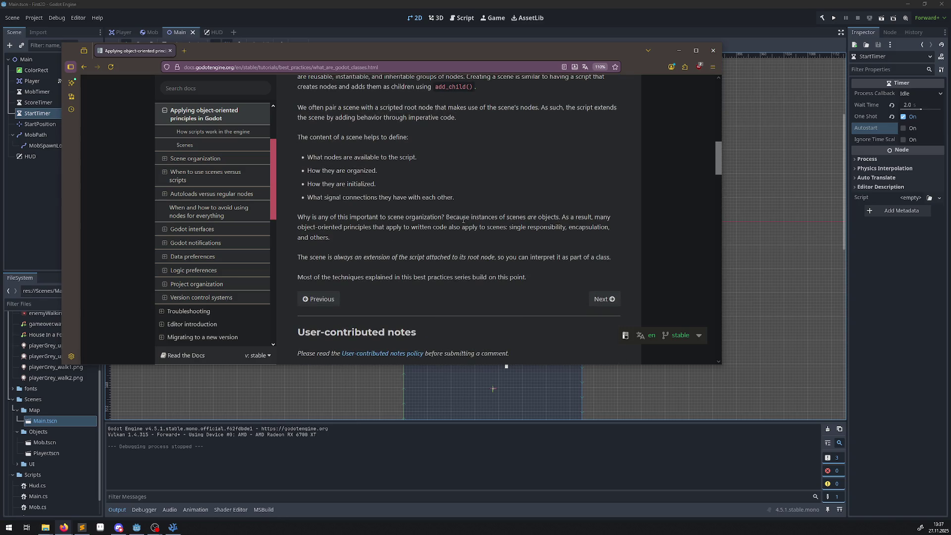
scroll(463, 219, "down", 5)
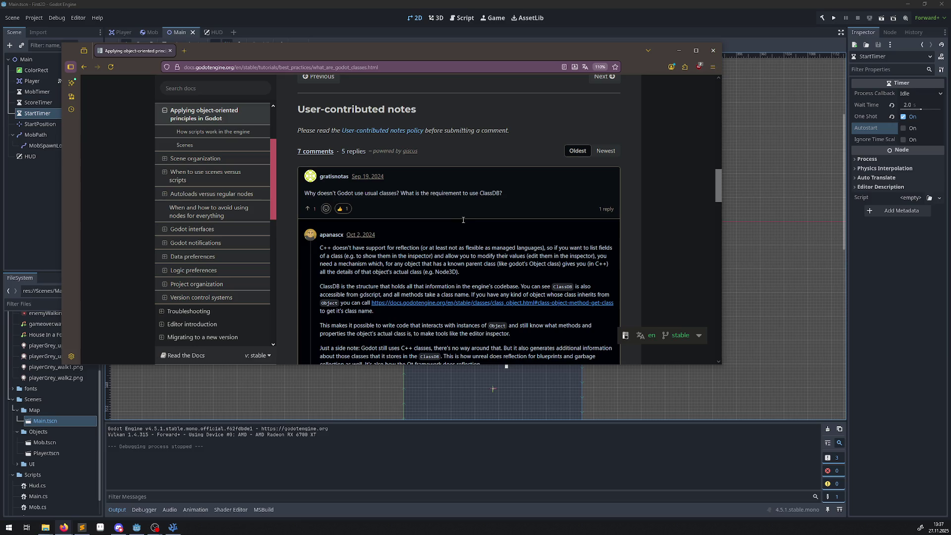
scroll(462, 220, "up", 6)
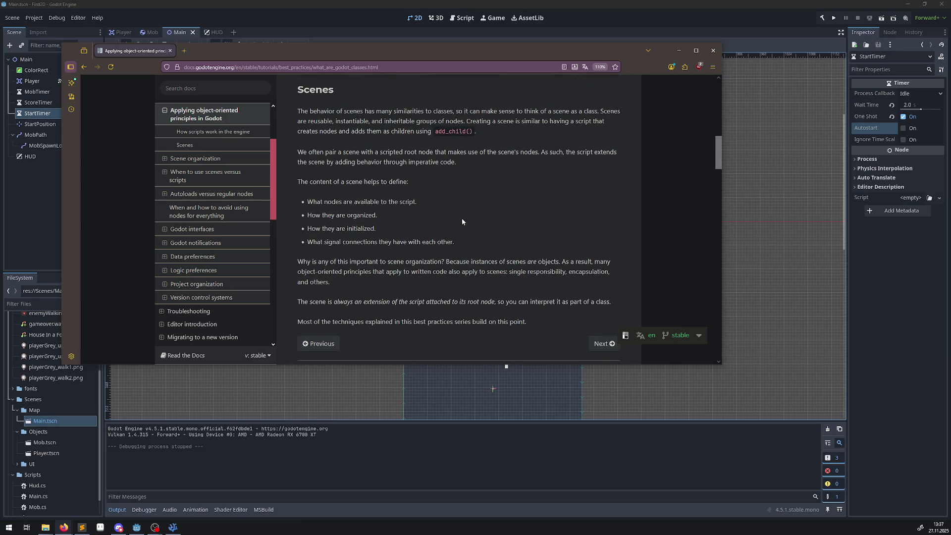
scroll(461, 221, "up", 3)
scroll(462, 221, "down", 8)
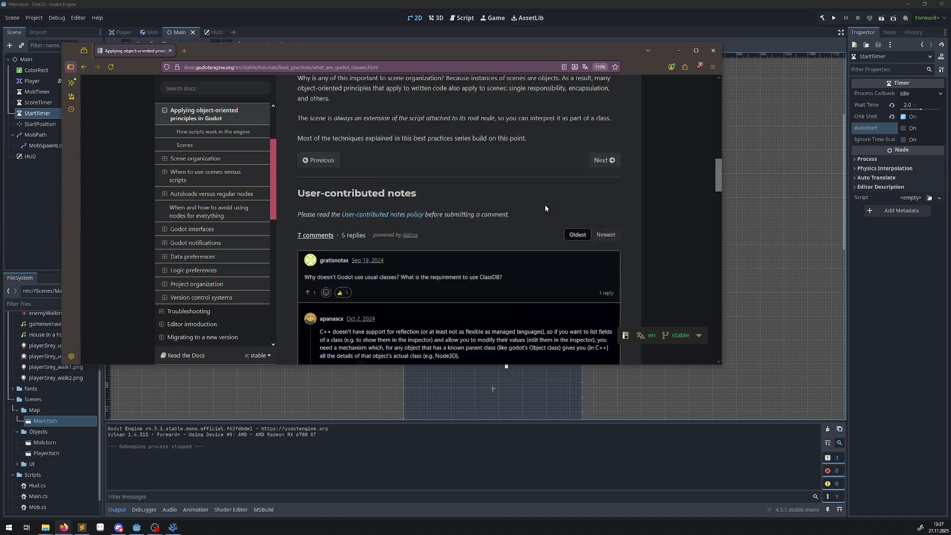
Step: Advance to the Scene organization article and read it
left_click(602, 122)
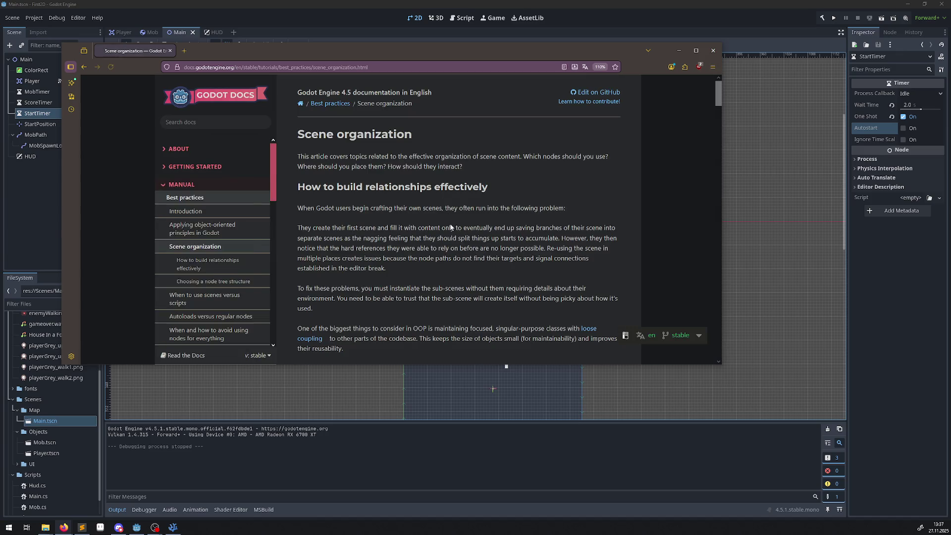
scroll(463, 234, "down", 3)
scroll(463, 234, "down", 3)
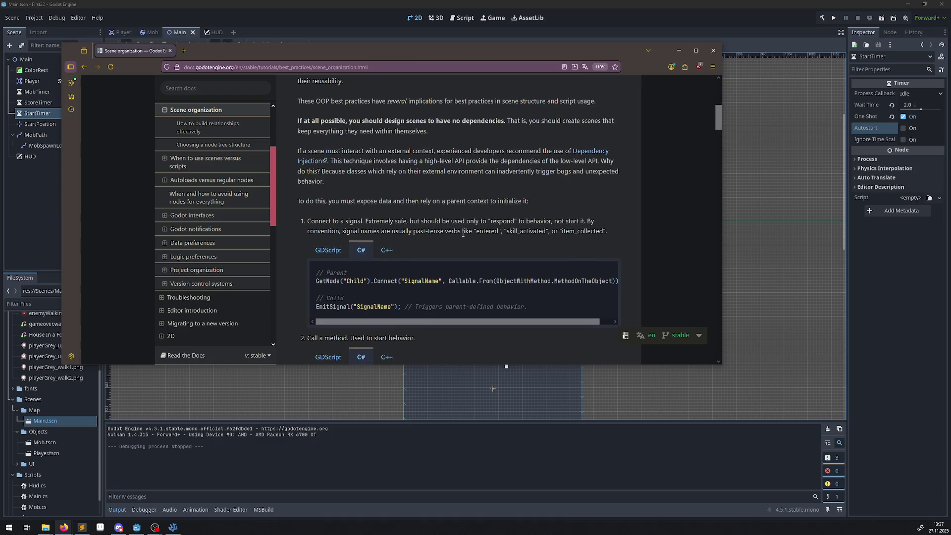
scroll(463, 233, "up", 6)
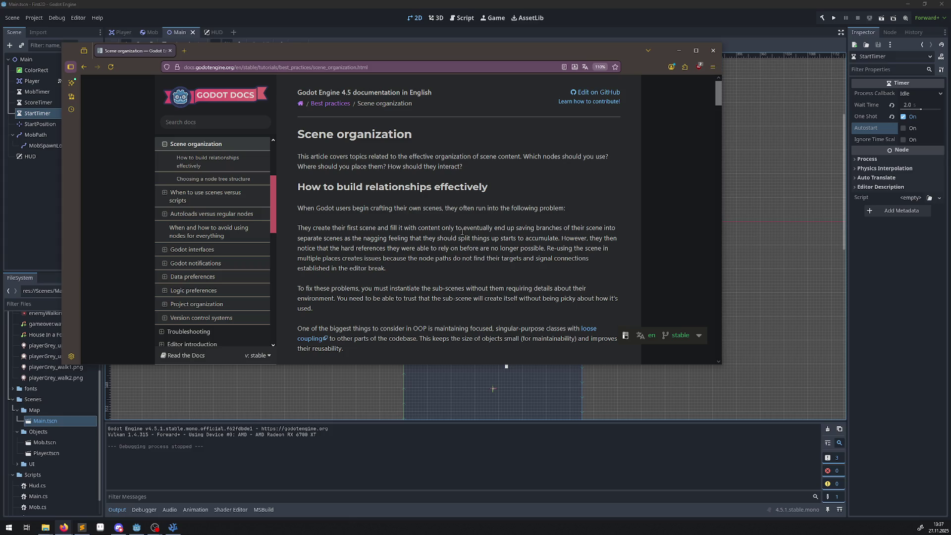
scroll(462, 231, "down", 3)
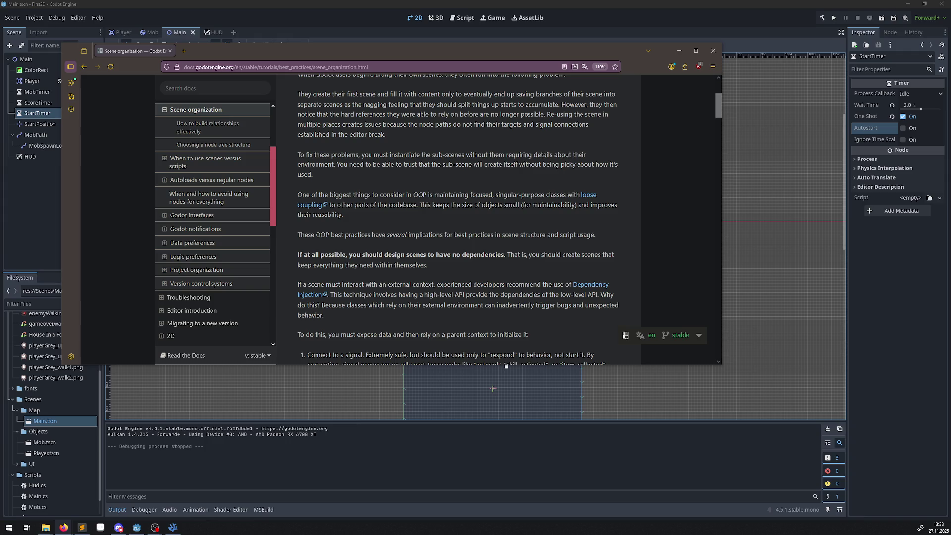
Step: Bring the Godot editor with the Main scene back in front of the Firefox docs page
left_click(331, 13)
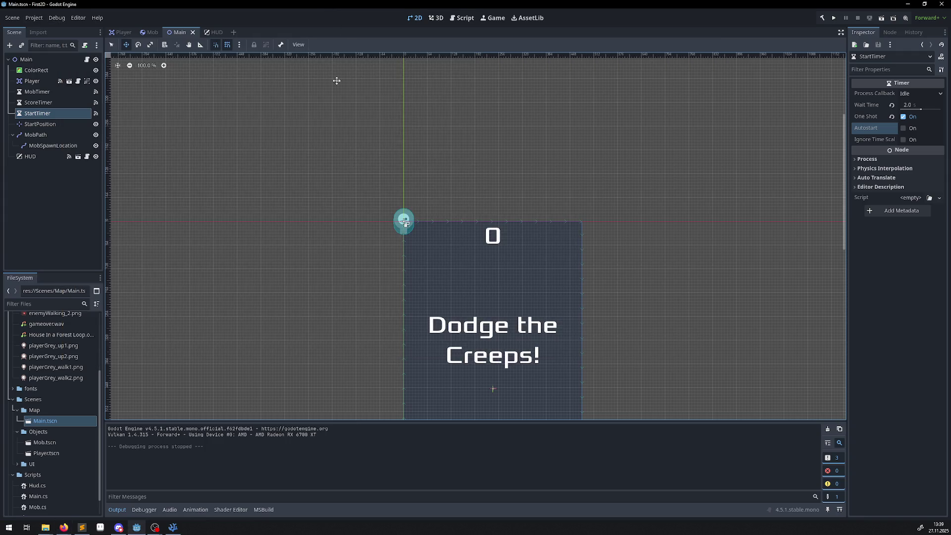
Step: Zoom out the 2D viewport until the full HUD, title and Start button are visible
scroll(367, 243, "down", 2)
scroll(355, 183, "down", 2)
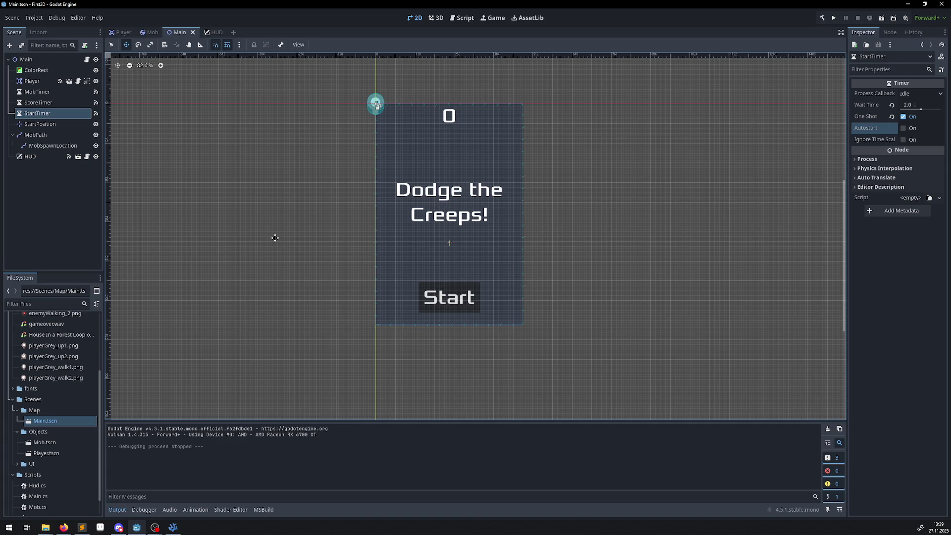
Step: Run the project, wait for the .NET build, then press Start on the title screen
left_click(834, 19)
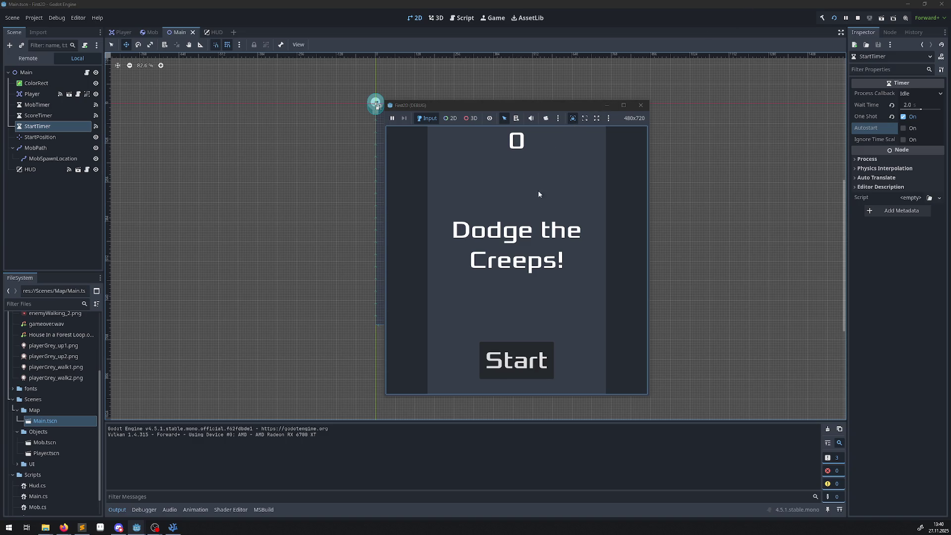
left_click(498, 364)
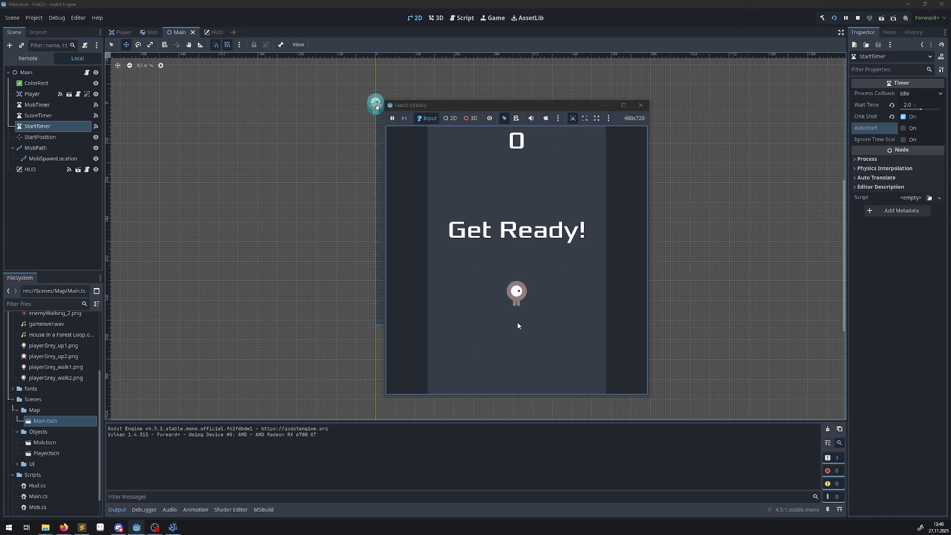
Step: Steer the player right, left, up and down with the arrow keys to dodge the first mobs
key("Right")
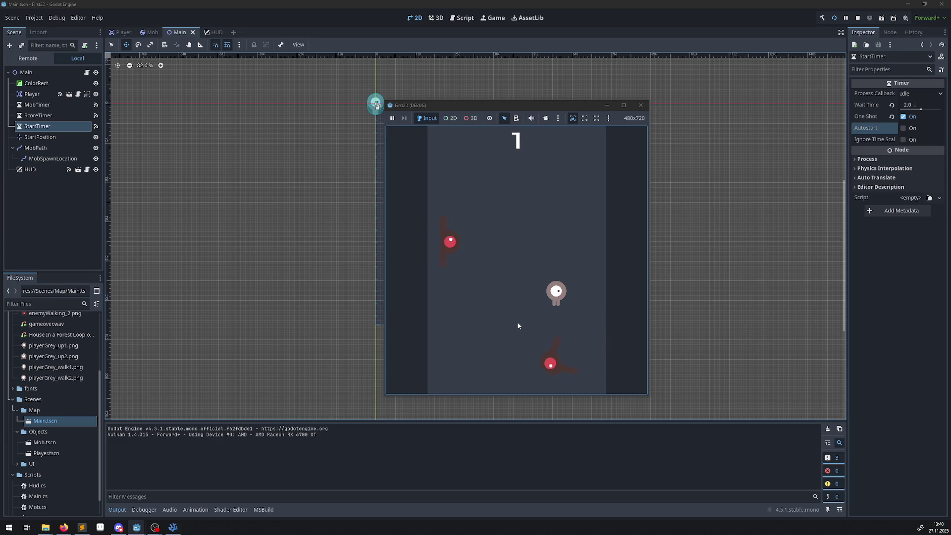
key("Left")
key("Right")
key("Up")
key("Right")
key("Down")
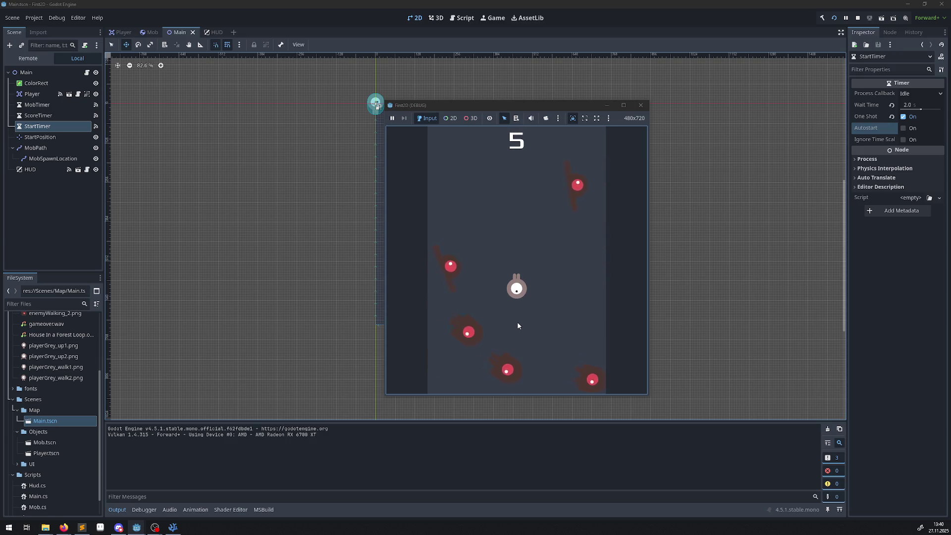
Step: Keep dodging mobs, widen the game window by its corner, then close it to stop the run
key("Right")
key("Down")
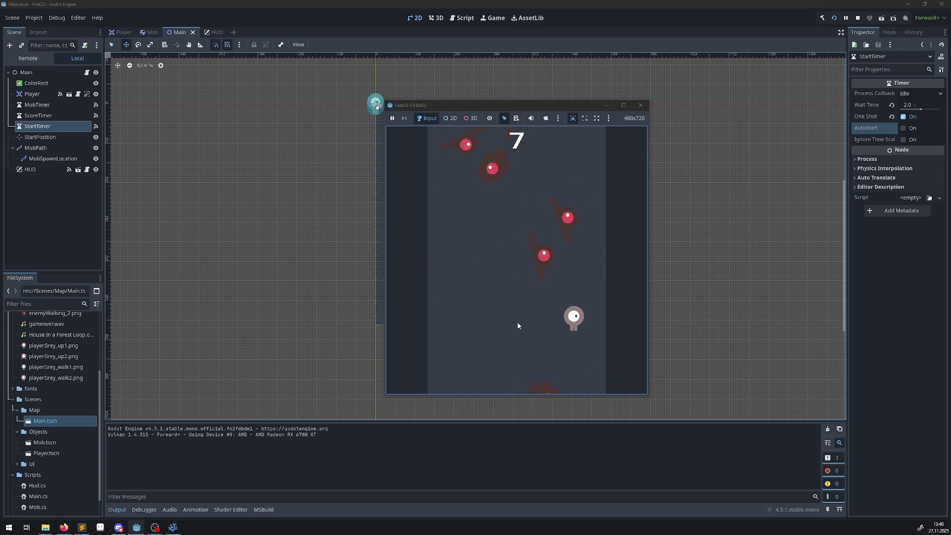
key("Left")
key("Down")
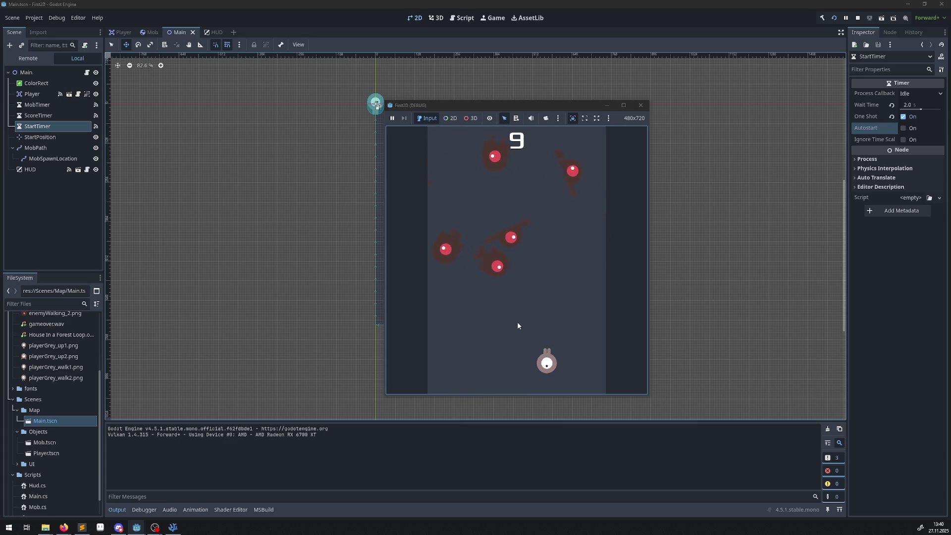
key("Left")
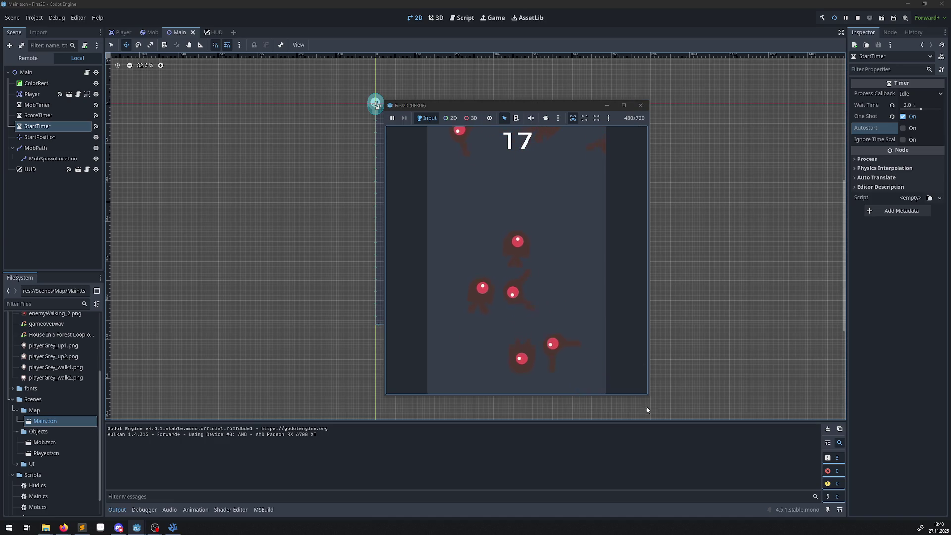
mouse_move(647, 395)
left_mouse_down()
mouse_move(777, 425)
mouse_move(756, 403)
mouse_move(614, 353)
mouse_move(791, 418)
mouse_move(692, 388)
mouse_move(708, 393)
left_mouse_up()
left_click(700, 105)
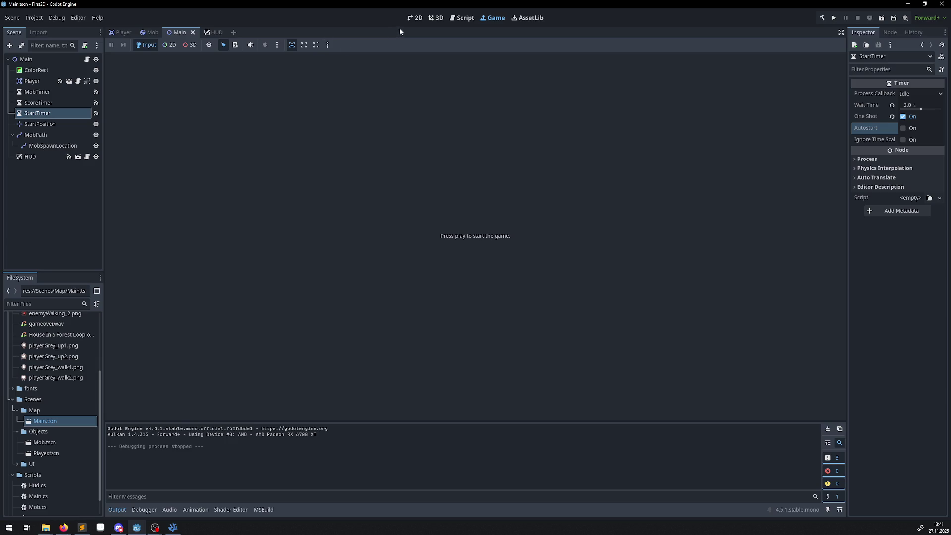
Step: Return to the Main scene's 2D view, then Alt+Tab toward Firefox
left_click(415, 18)
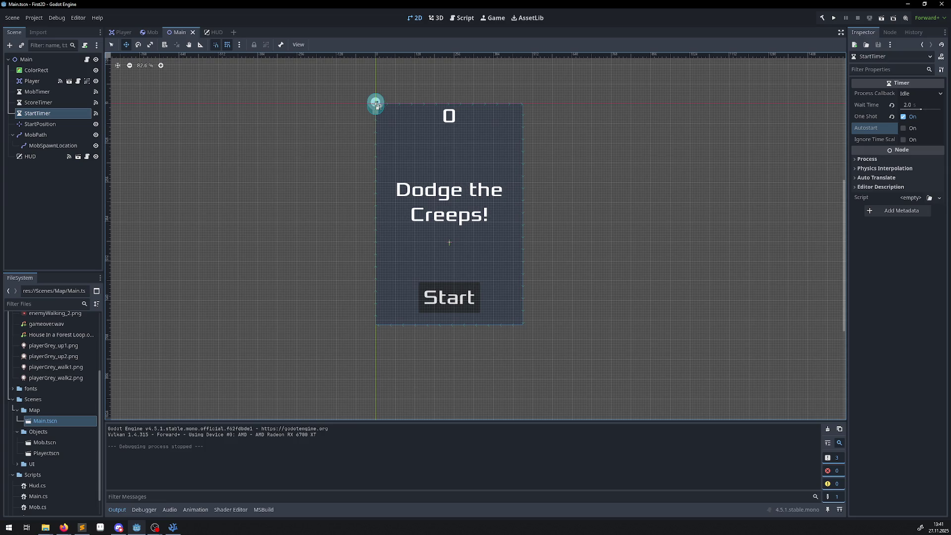
key("alt+Tab")
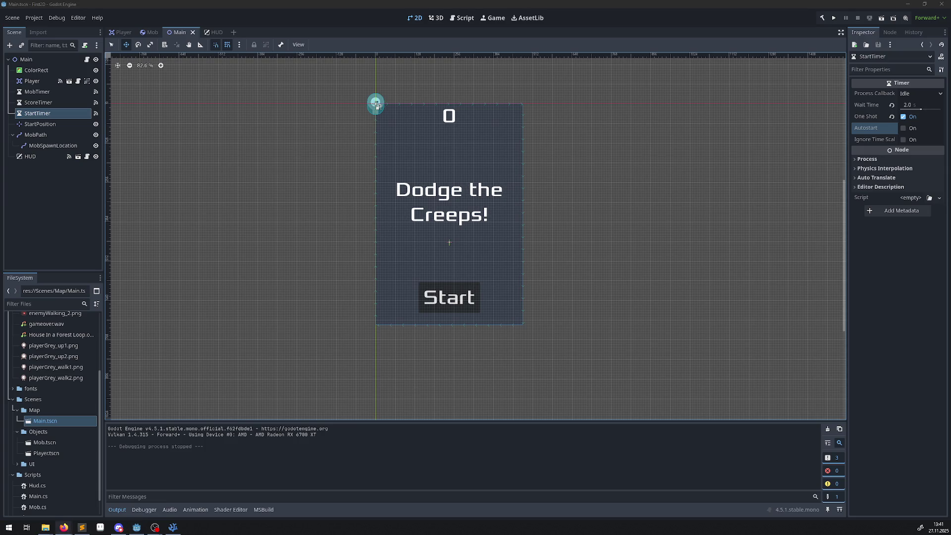